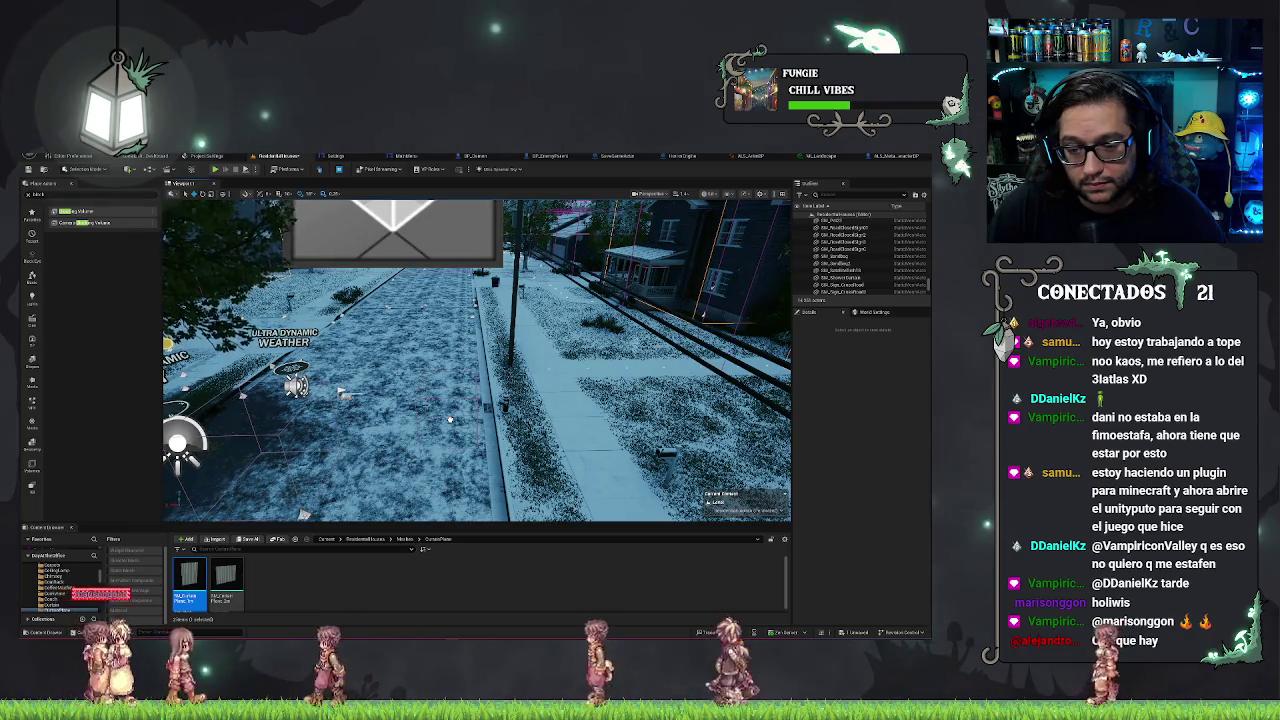
Select the street blocking volume, make it taller and move it up the street.
{"action": "left_click", "coordinate": [450, 420]}
{"action": "left_click_drag", "start_coordinate": [450, 420], "coordinate": [330, 408]}
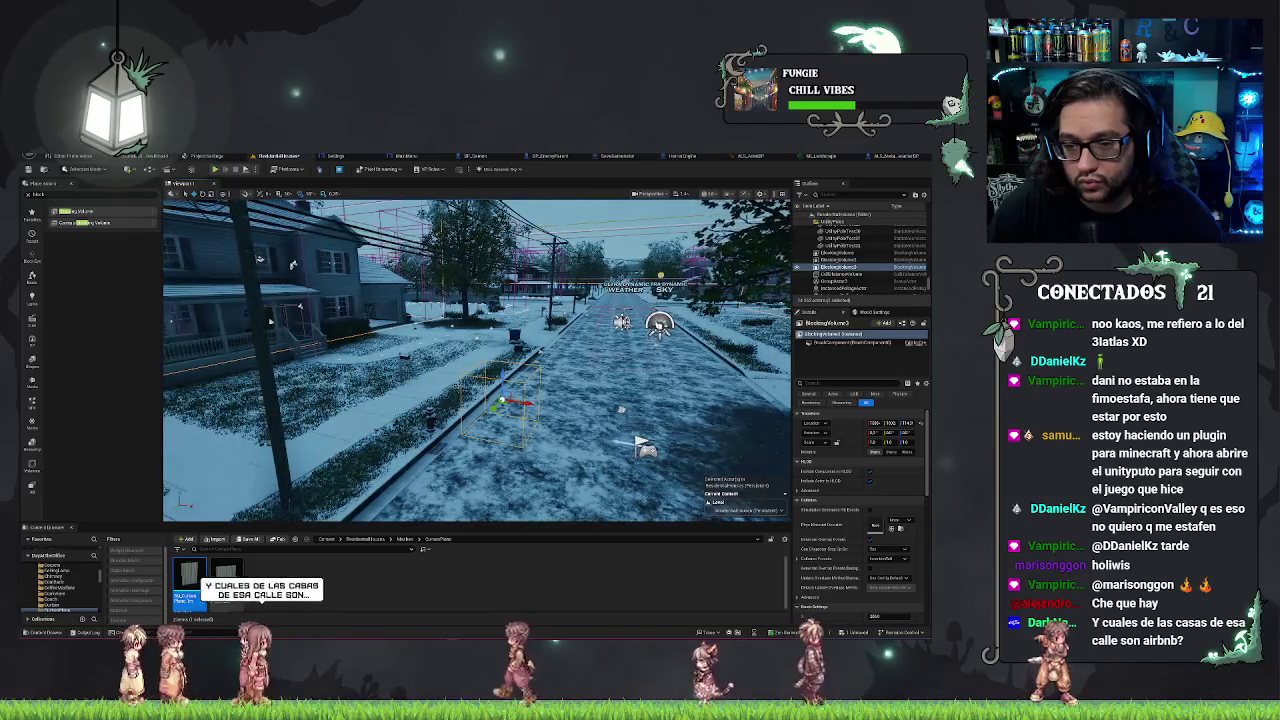
{"action": "left_click_drag", "start_coordinate": [502, 380], "coordinate": [502, 371]}
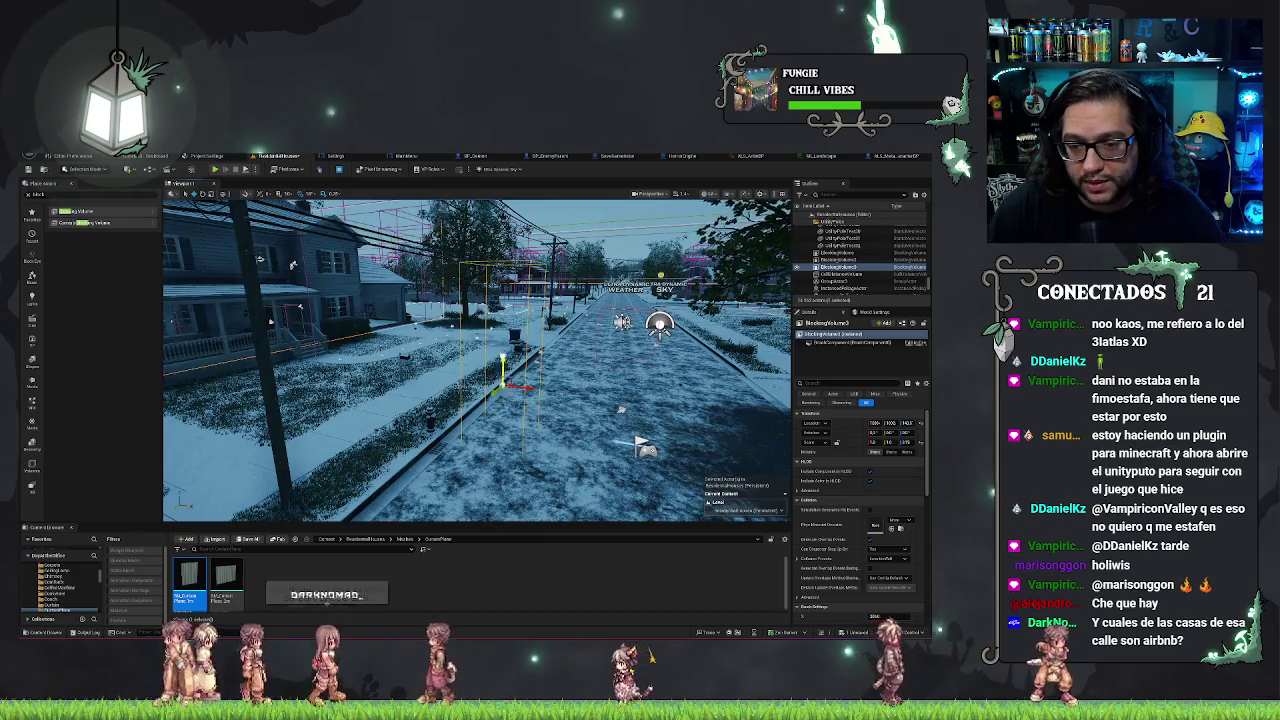
{"action": "left_click_drag", "start_coordinate": [502, 372], "coordinate": [505, 302]}
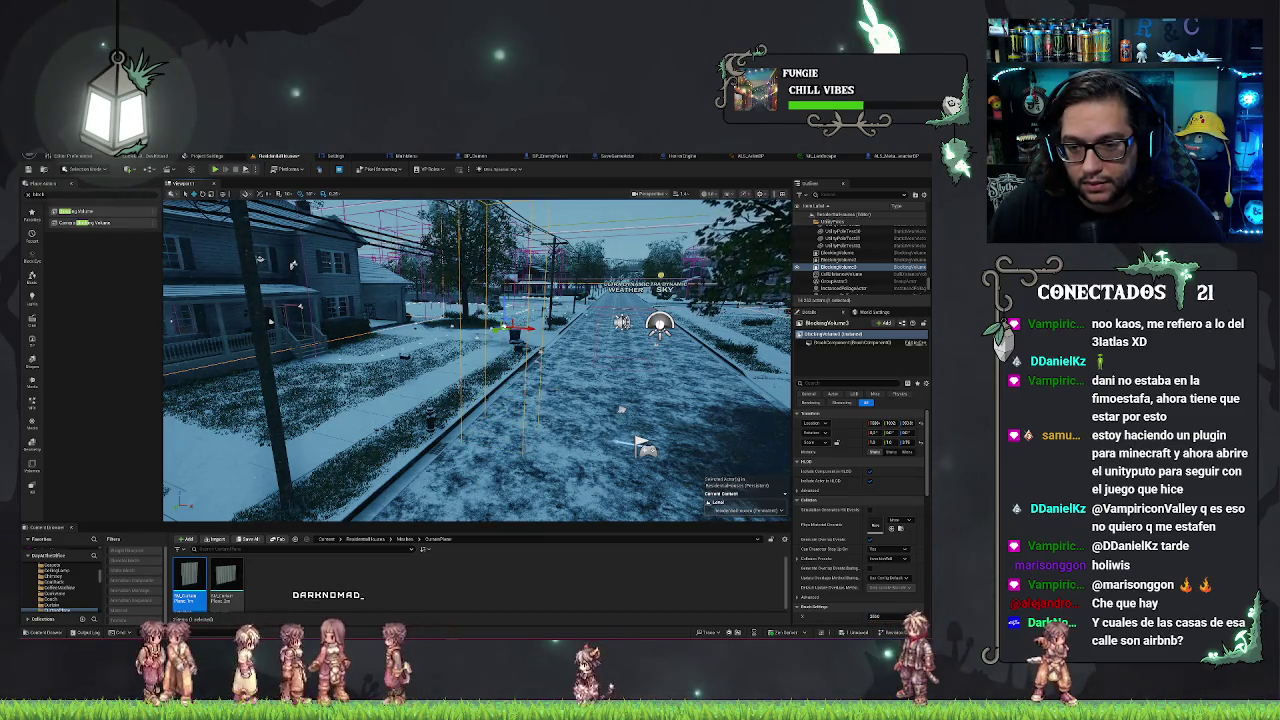
{"action": "key", "text": "f"}
Rotate the blocking volume to lie flat and stretch it longer along the street.
{"action": "key", "text": "e"}
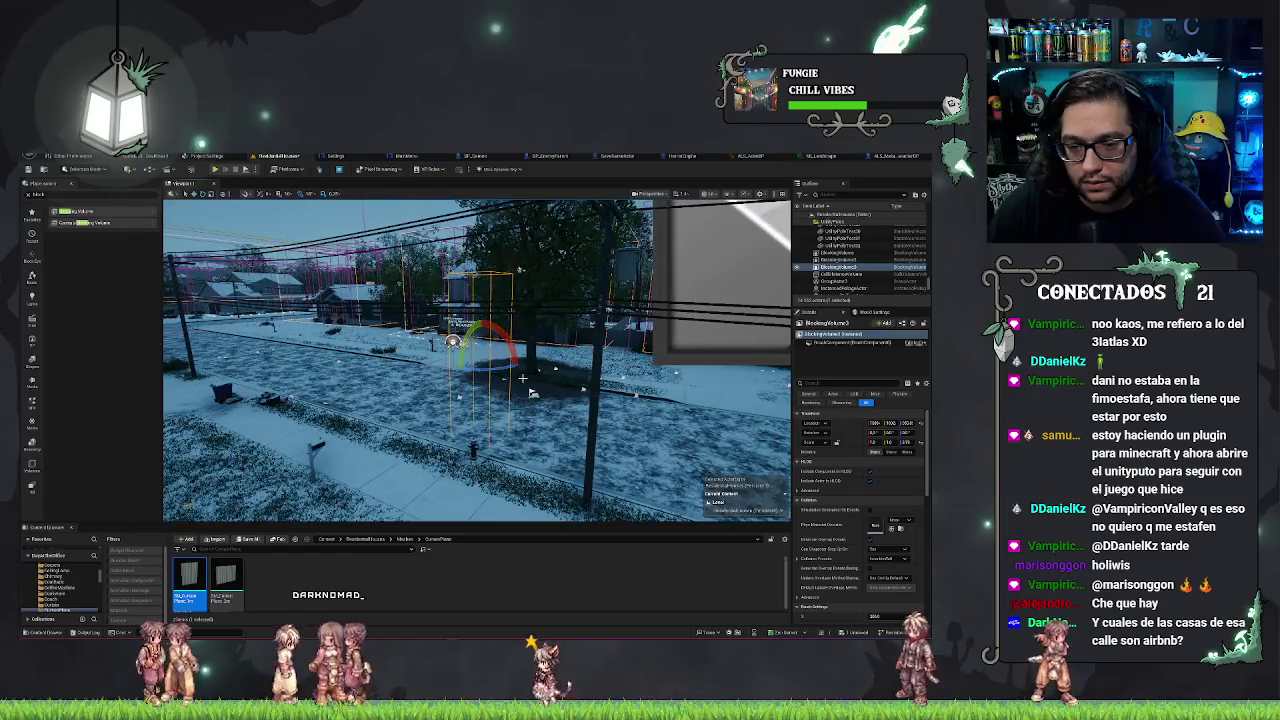
{"action": "left_click_drag", "start_coordinate": [533, 393], "coordinate": [533, 393]}
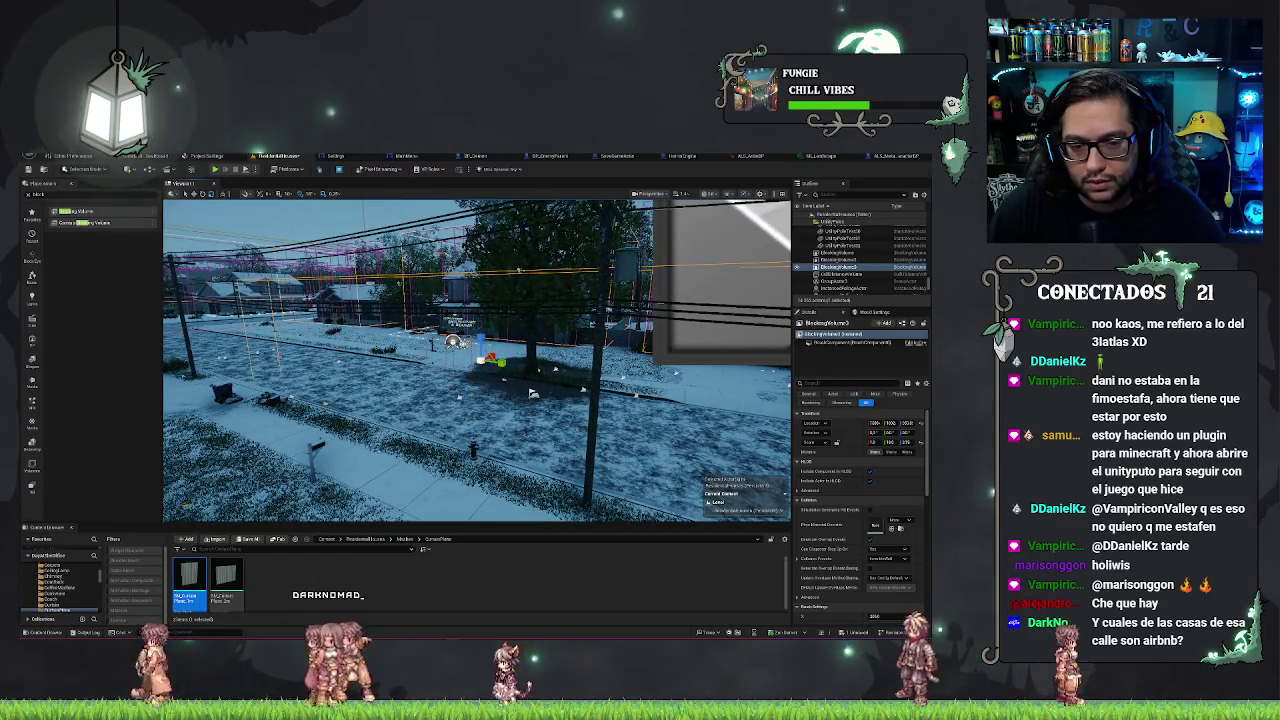
{"action": "key", "text": "f"}
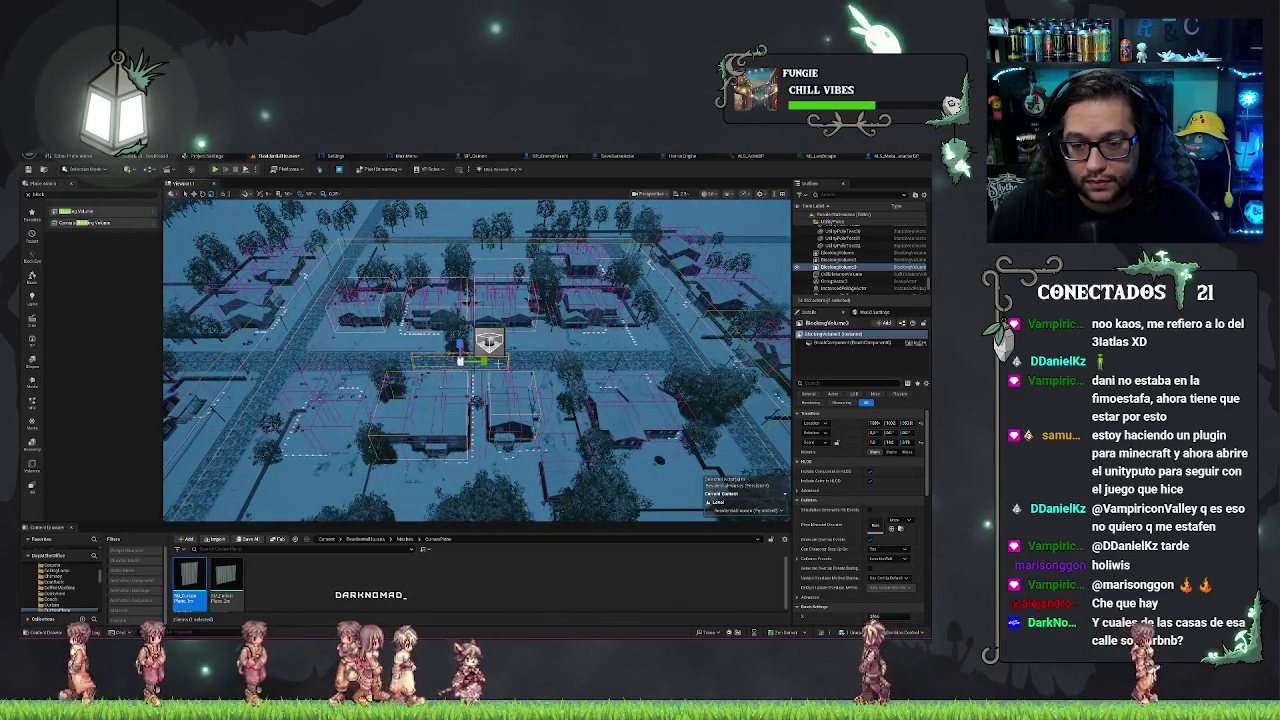
{"action": "left_click_drag", "start_coordinate": [462, 358], "coordinate": [506, 362]}
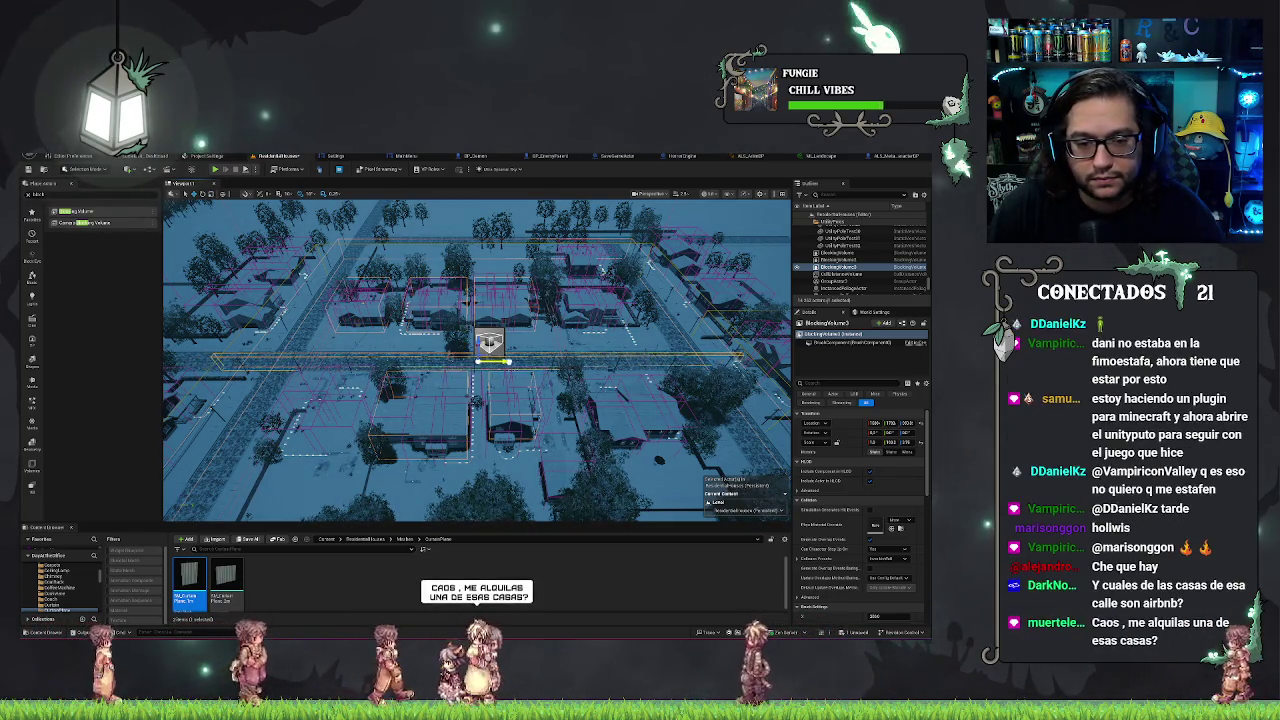
Fly the view down to the street, then select and frame the PlayerStart.
{"action": "scroll", "coordinate": [480, 362], "scroll_direction": "up", "scroll_amount": 5}
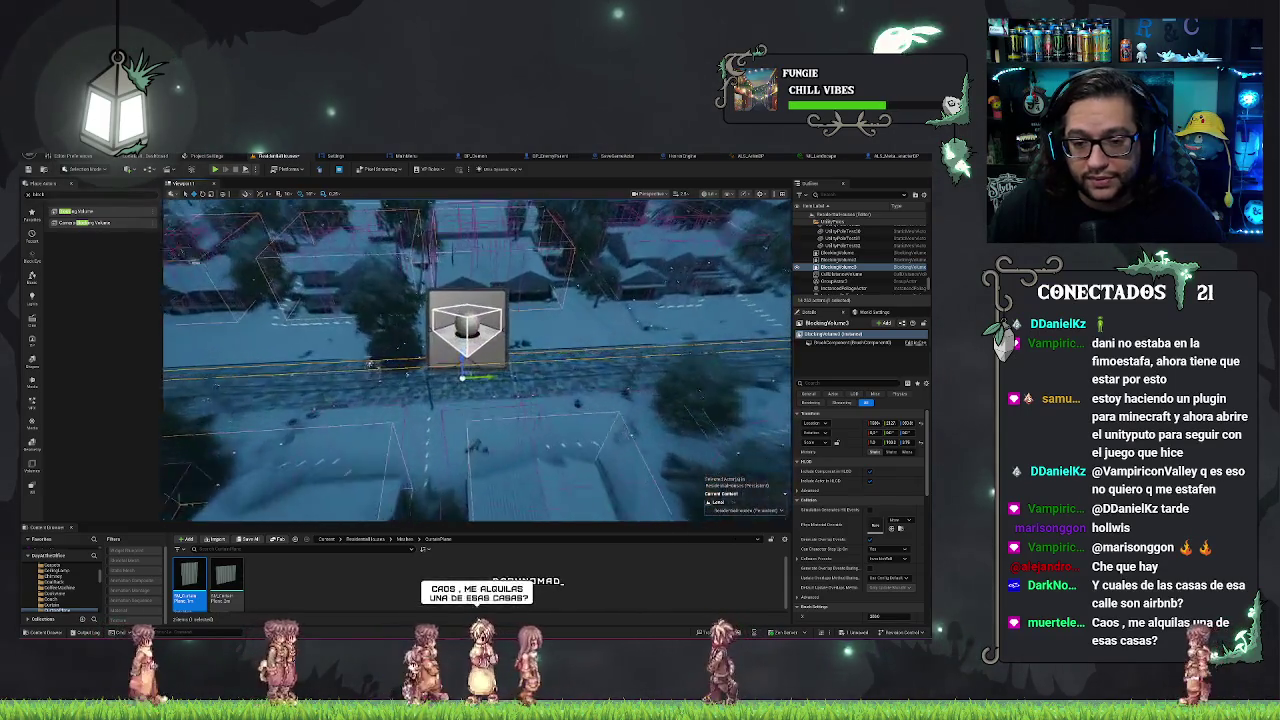
{"action": "mouse_move", "coordinate": [370, 364]}
{"action": "left_mouse_down"}
{"action": "mouse_move", "coordinate": [345, 375]}
{"action": "mouse_move", "coordinate": [397, 362]}
{"action": "left_mouse_up"}
{"action": "left_click", "coordinate": [434, 350]}
{"action": "key", "text": "f"}
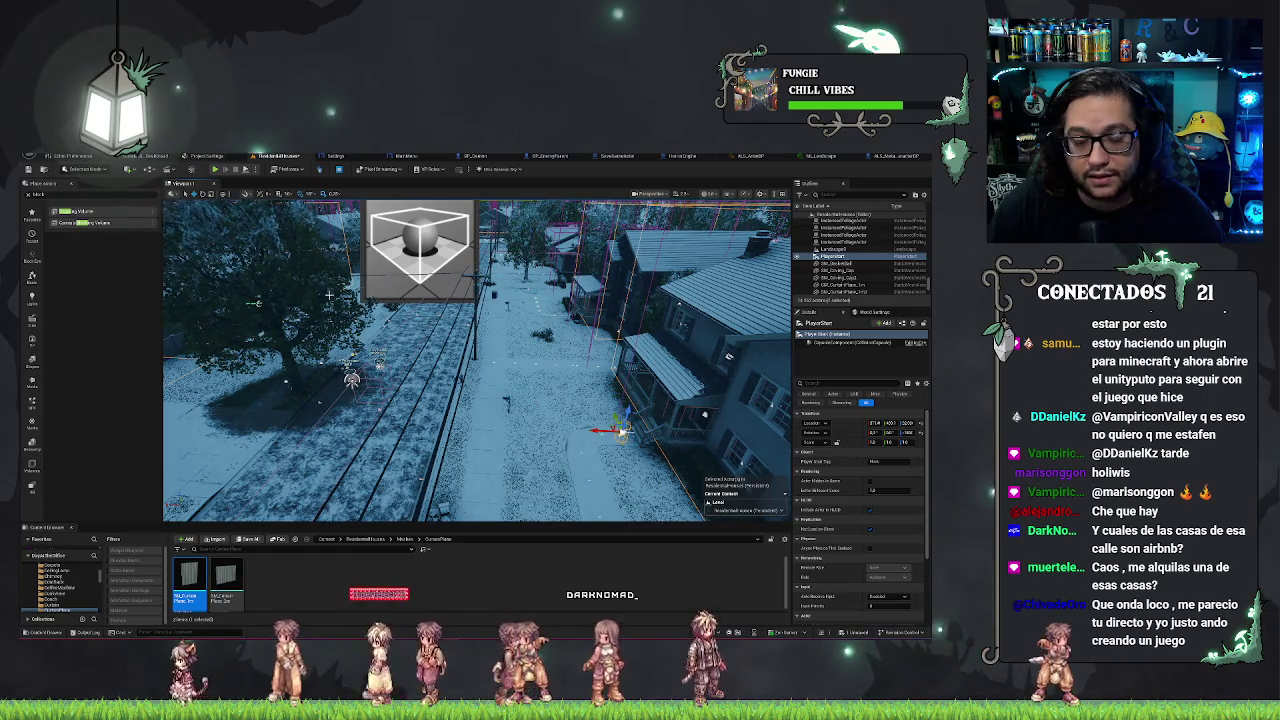
Save the ResidentialHouses map and launch Play In Editor.
{"action": "key", "text": "ctrl+s"}
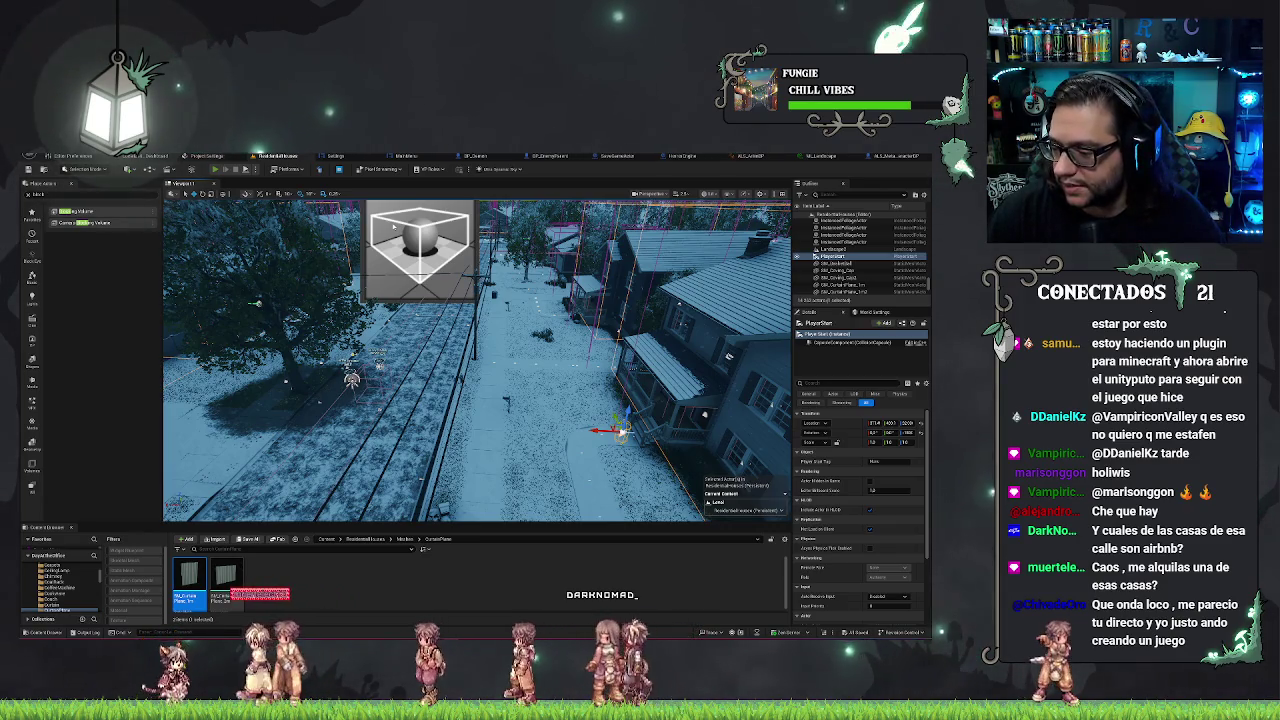
{"action": "left_click", "coordinate": [214, 169]}
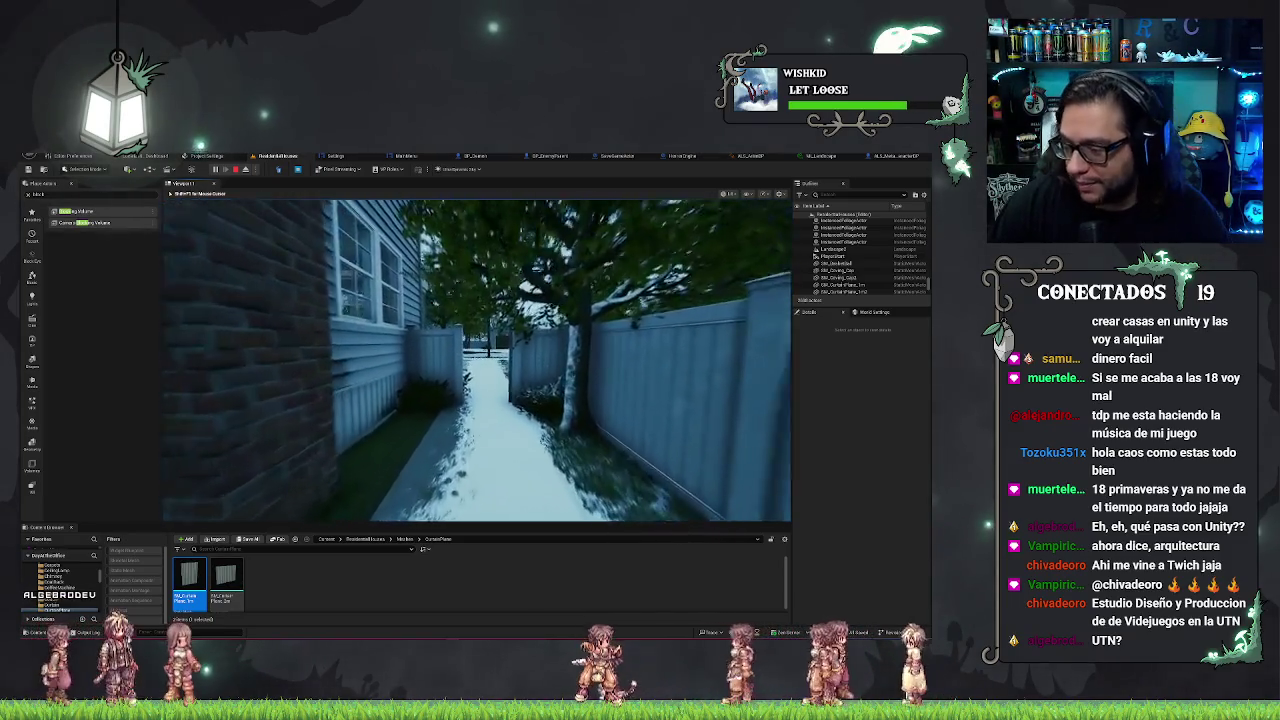
Walk the player forward down the alley into the snowy backyard.
{"action": "key", "text": "w"}
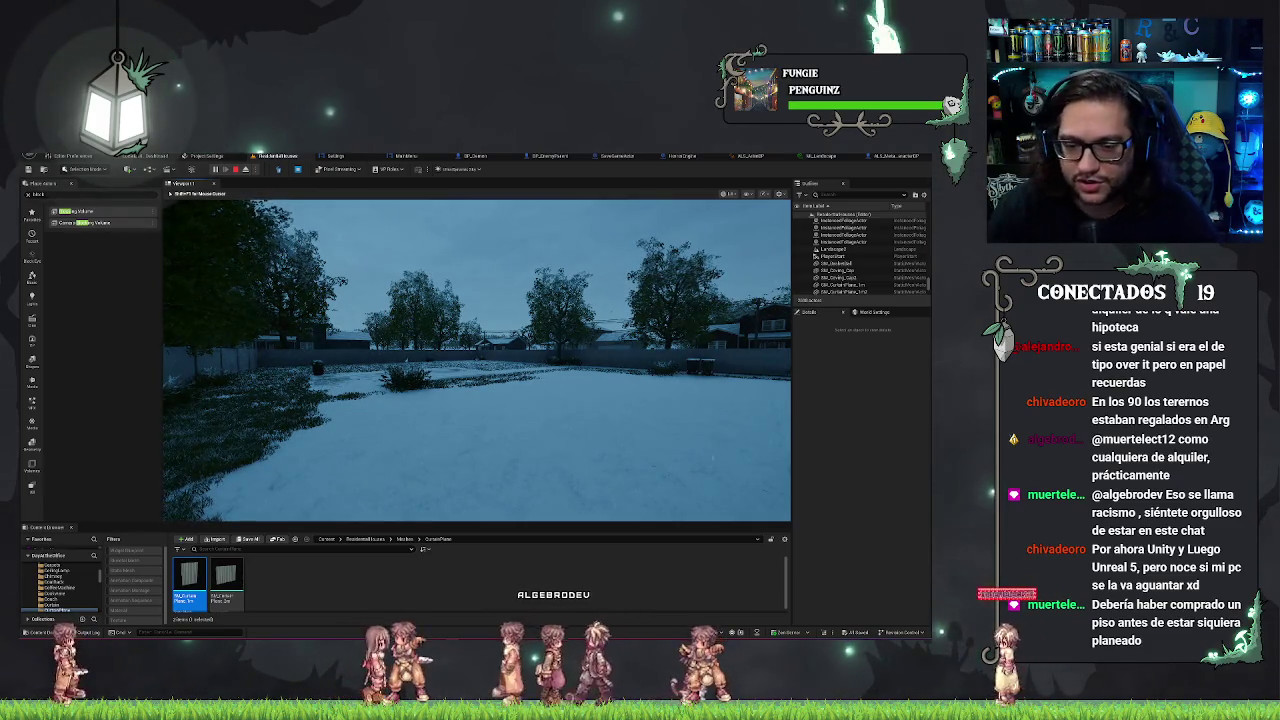
Walk along the yard fence past the plant pot up to the trash bins.
{"action": "key", "text": "w"}
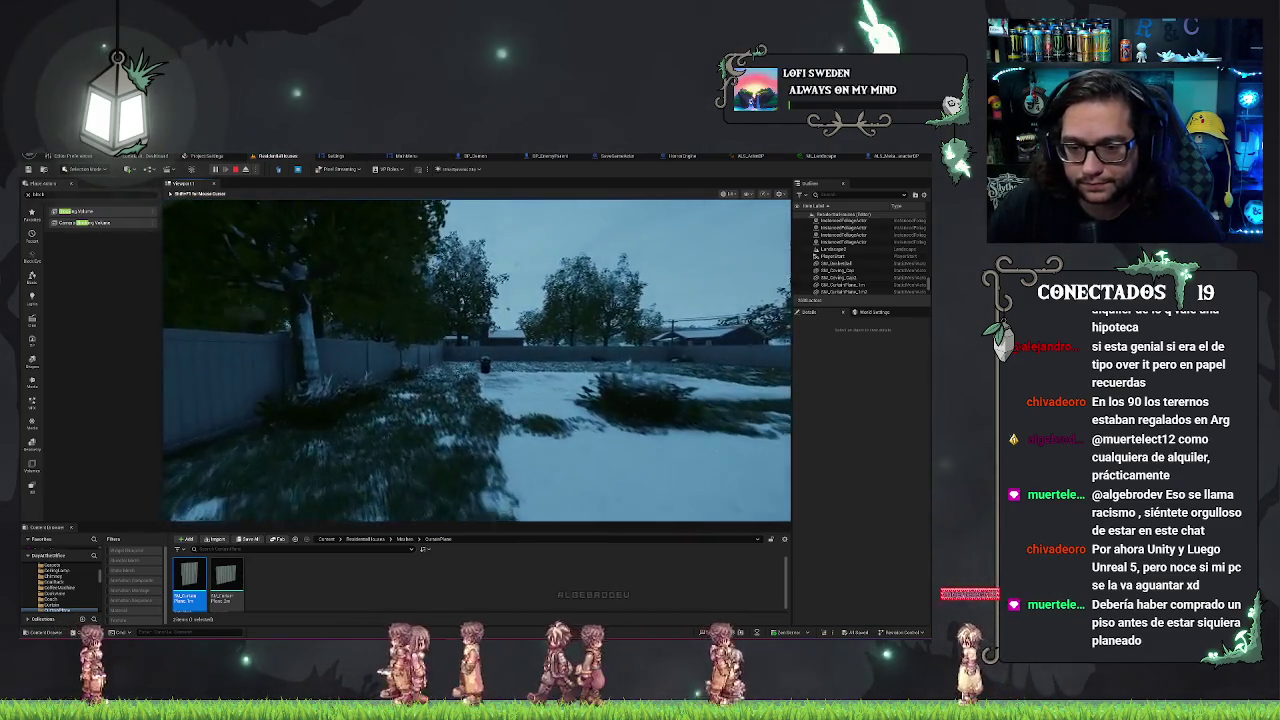
{"action": "key", "text": "w"}
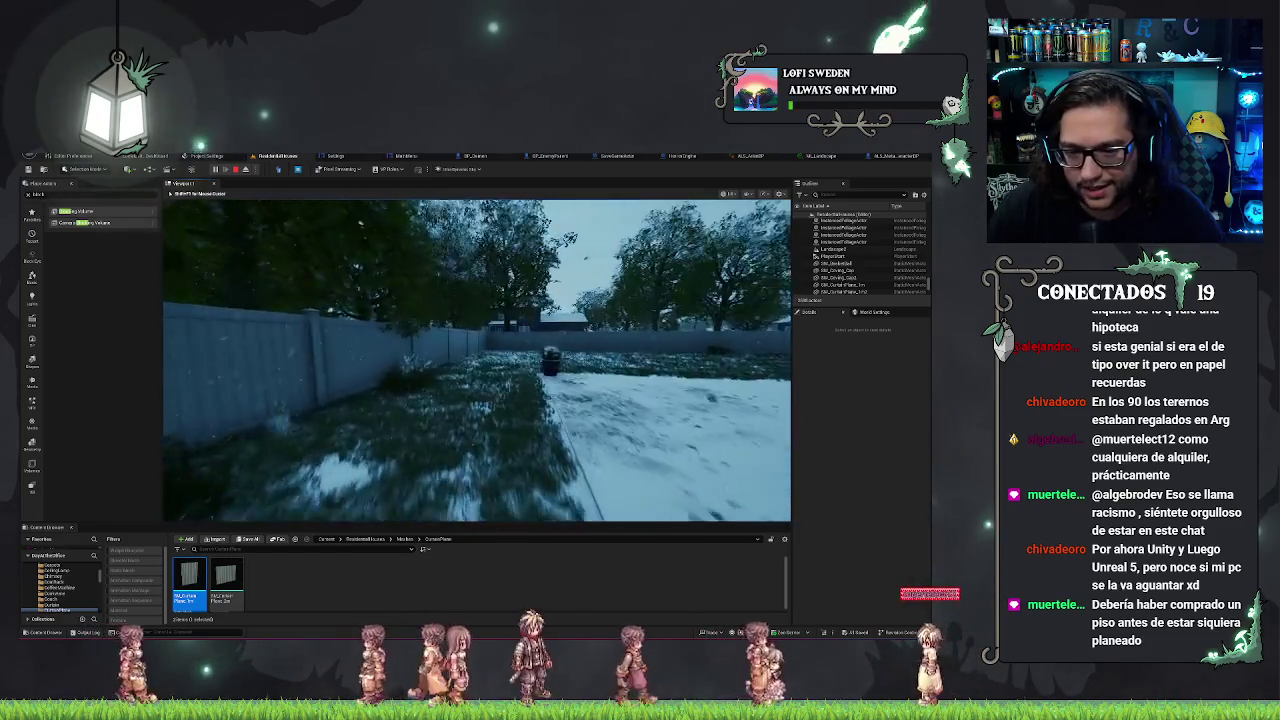
{"action": "key", "text": "w"}
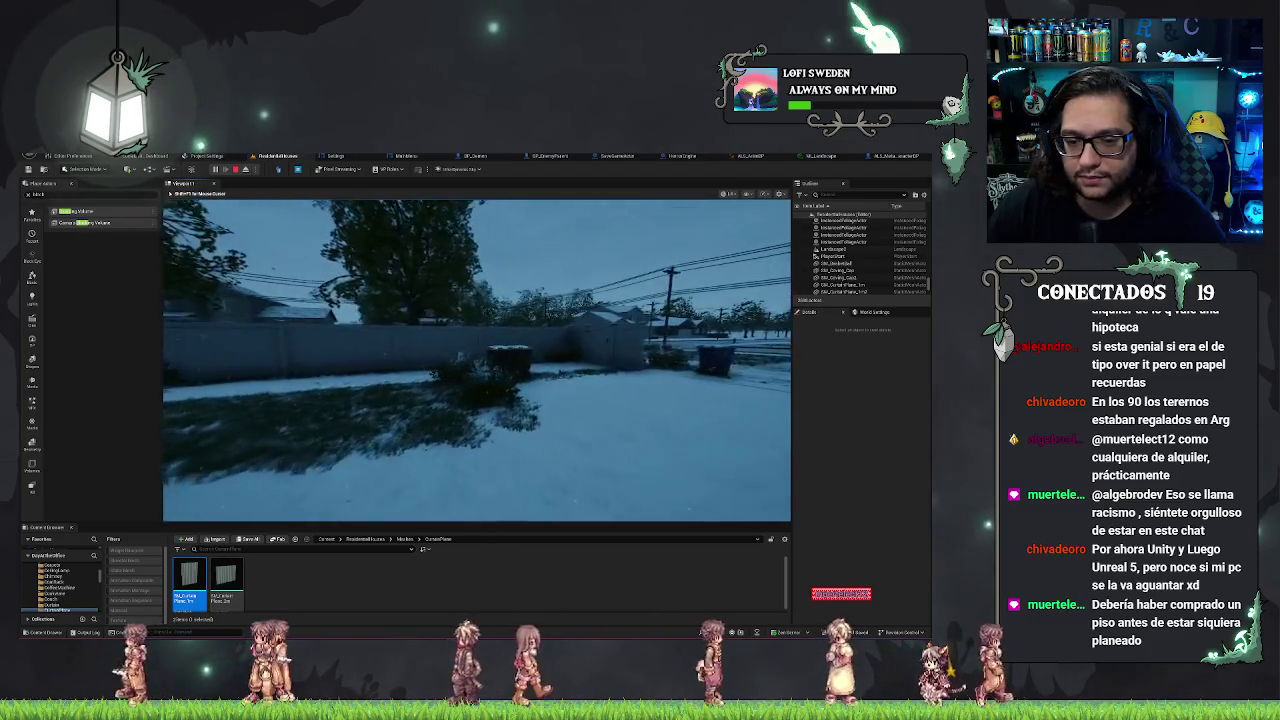
{"action": "key", "text": "w"}
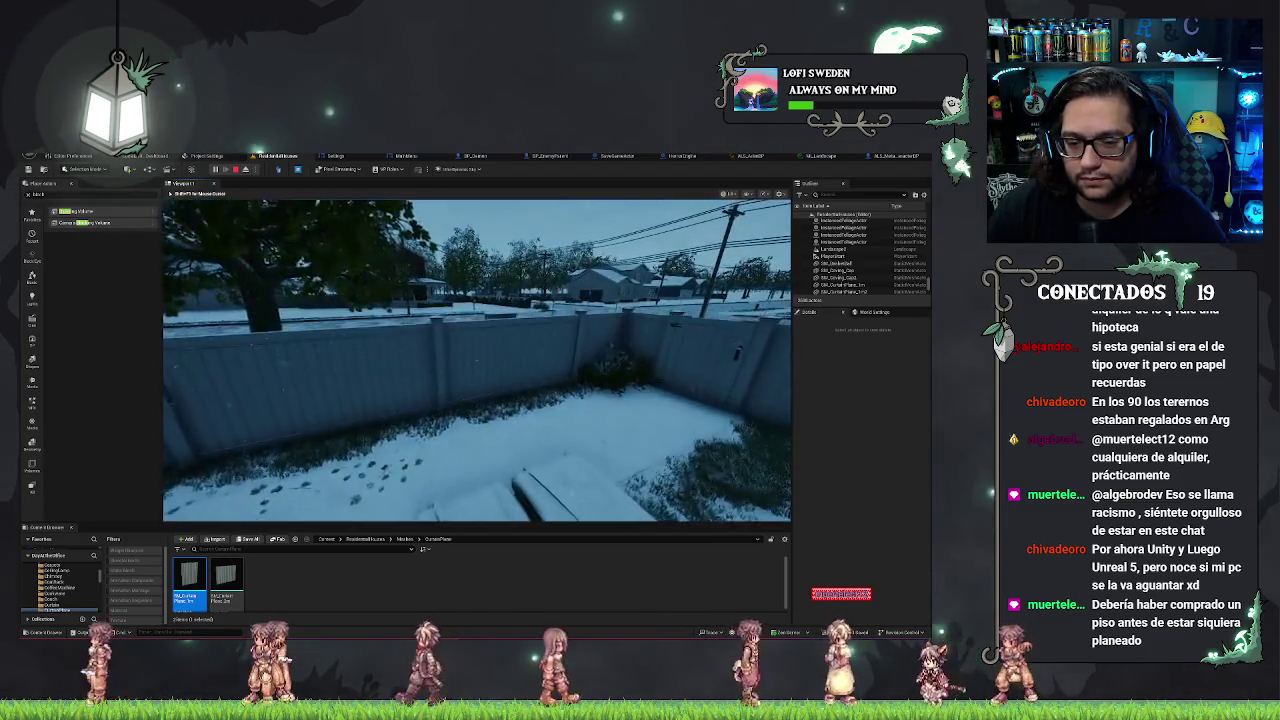
{"action": "key", "text": "w"}
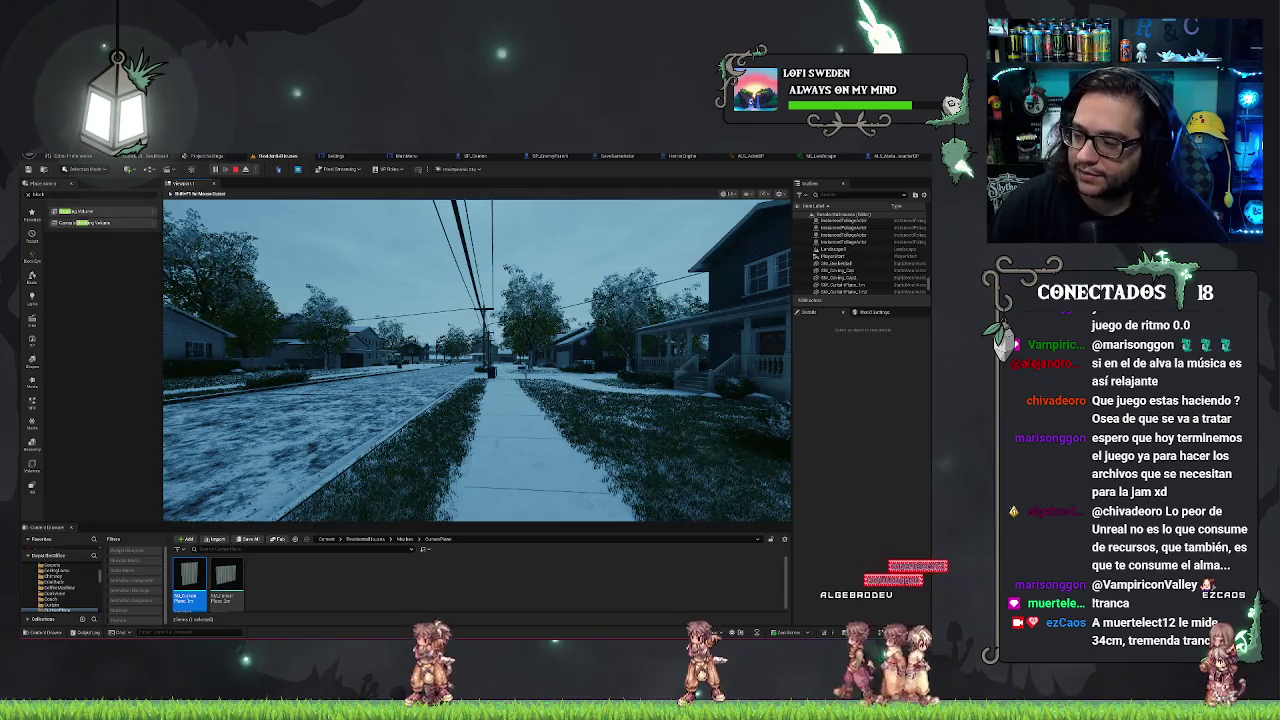
Walk down the snowy sidewalk to the mailbox and turn toward the street.
{"action": "key", "text": "w"}
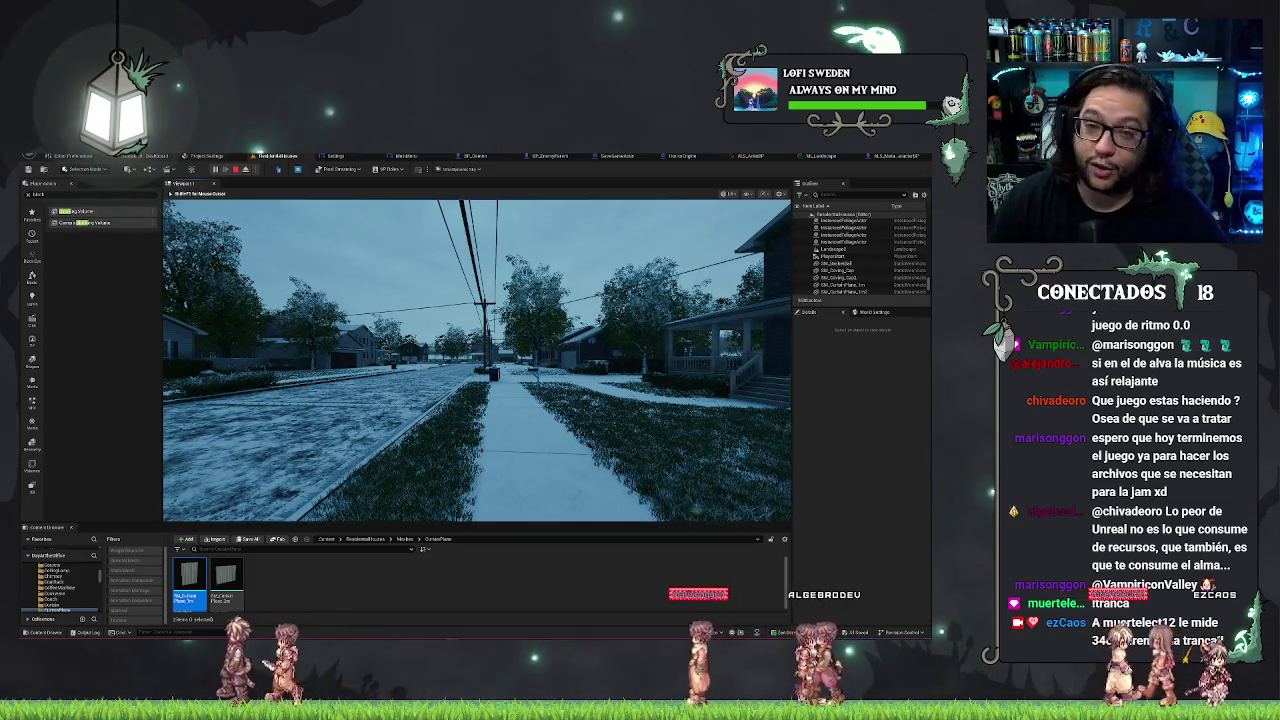
{"action": "key", "text": "w"}
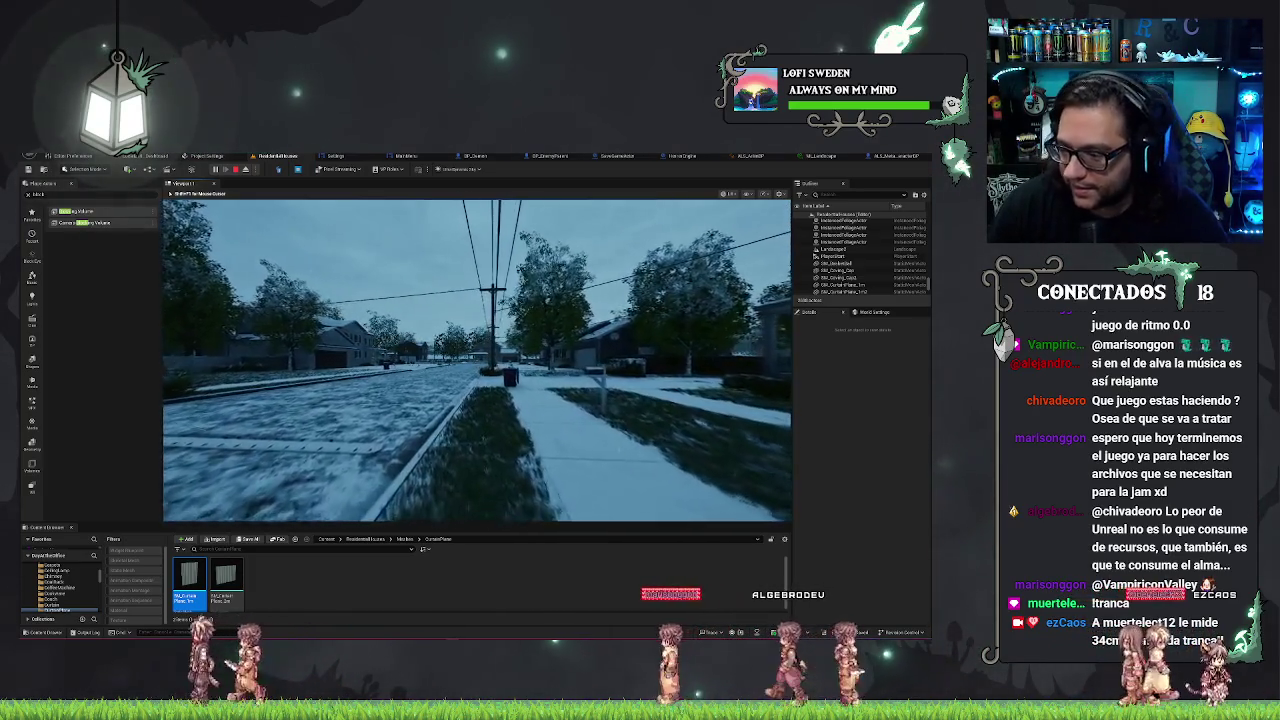
{"action": "key", "text": "w"}
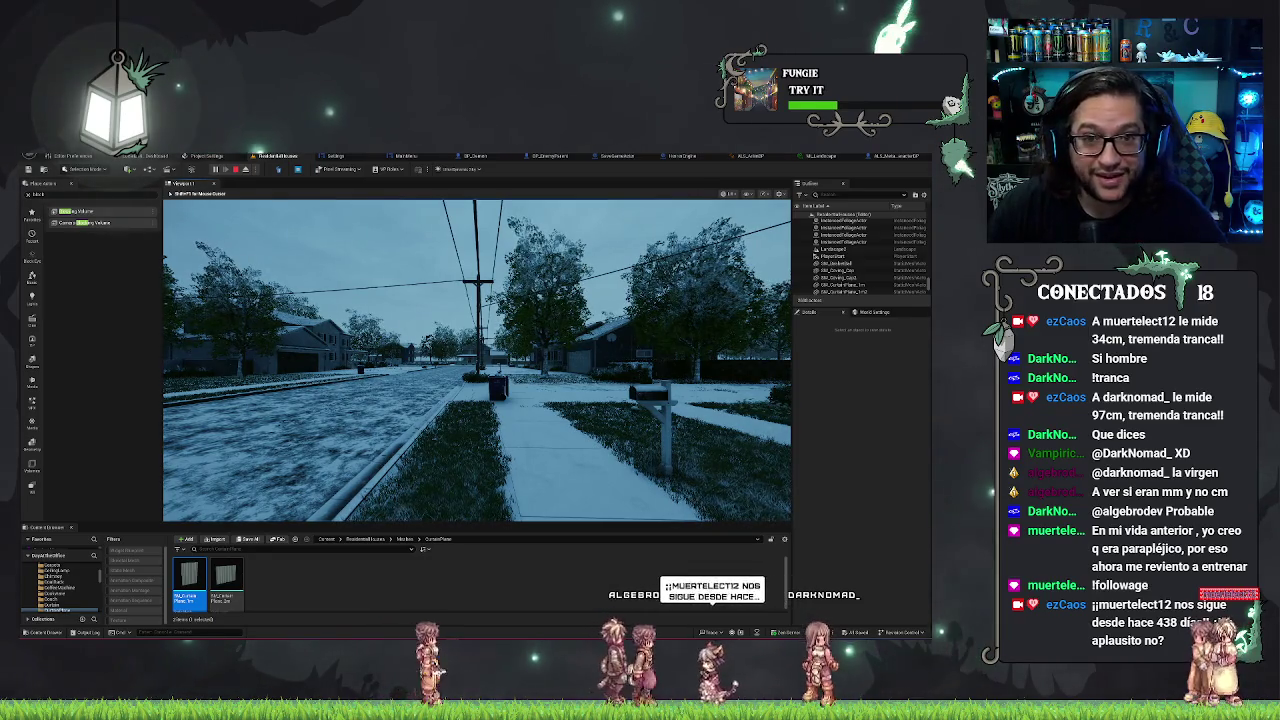
{"action": "key", "text": "w"}
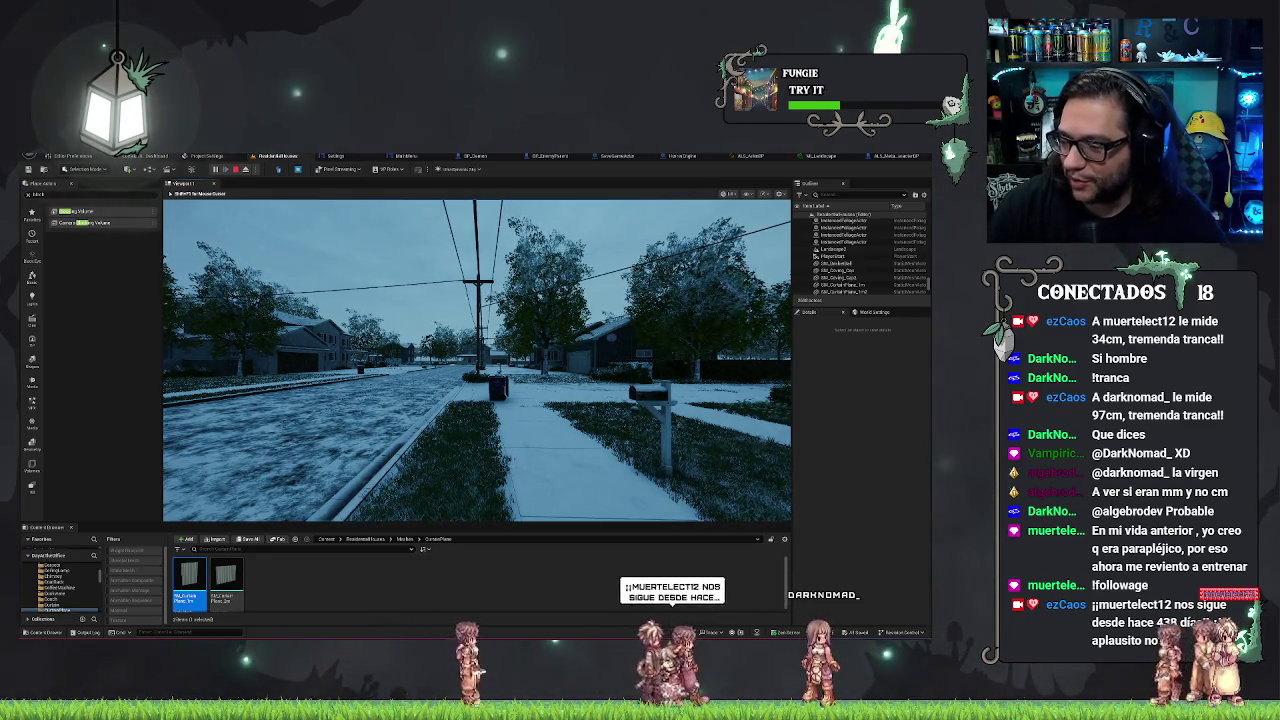
{"action": "key", "text": "w"}
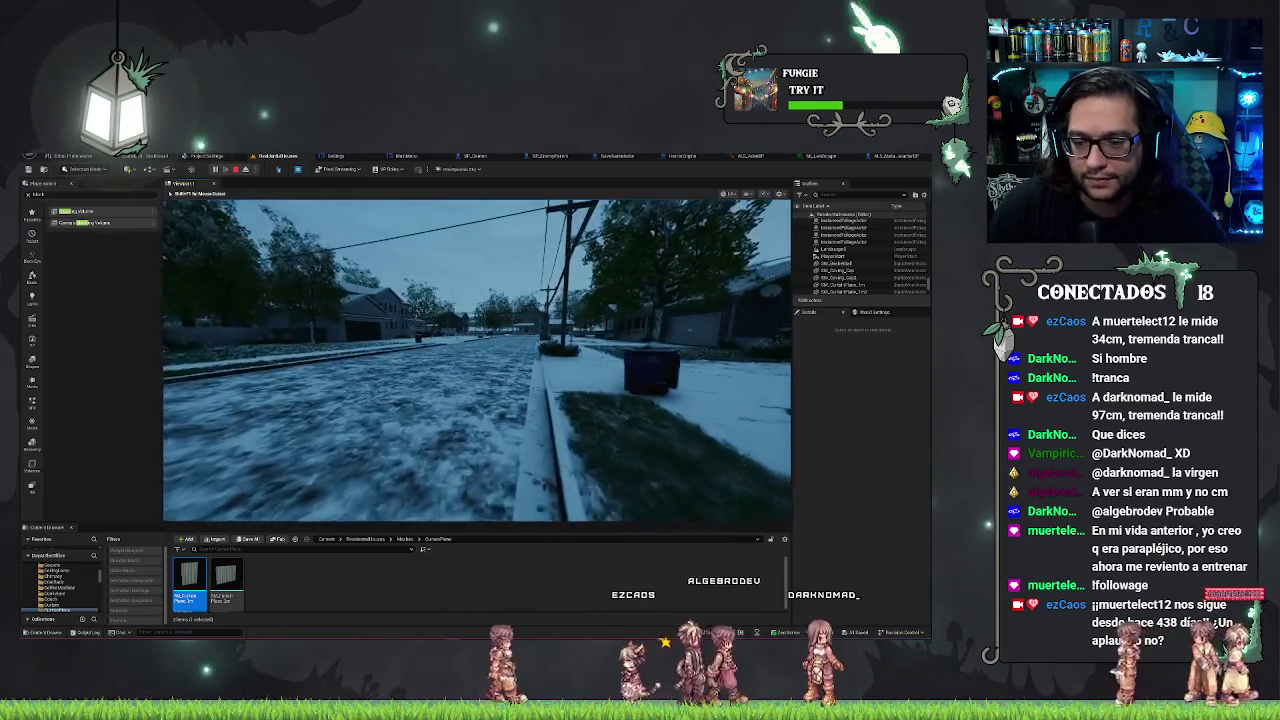
Continue past the trash bin, end the play test and frame the PlayerStart.
{"action": "key", "text": "w"}
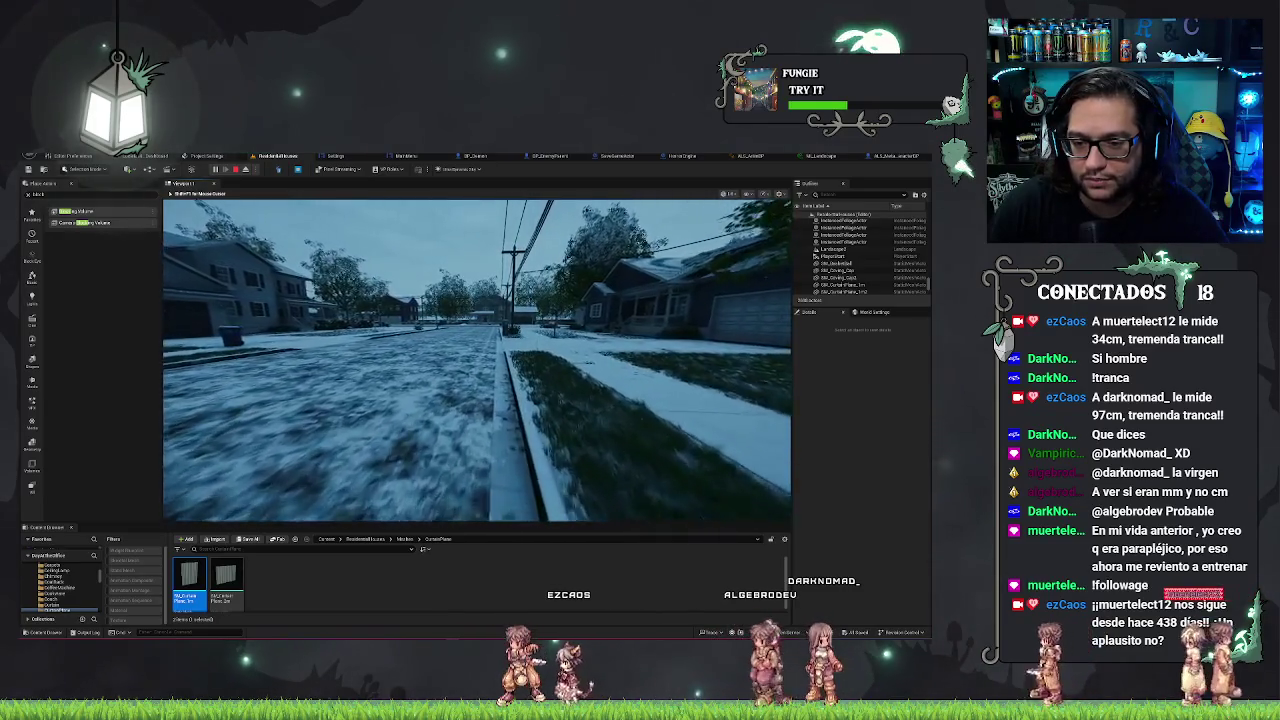
{"action": "key", "text": "w"}
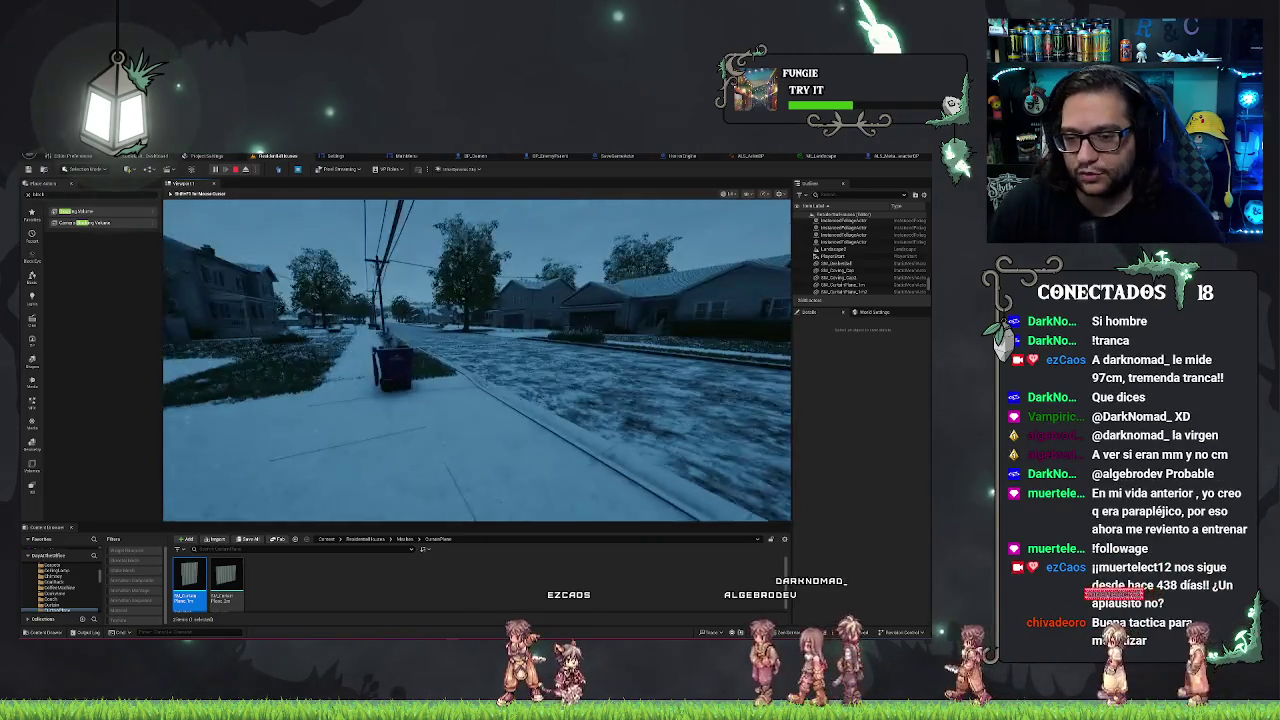
{"action": "key", "text": "Escape"}
{"action": "key", "text": "f"}
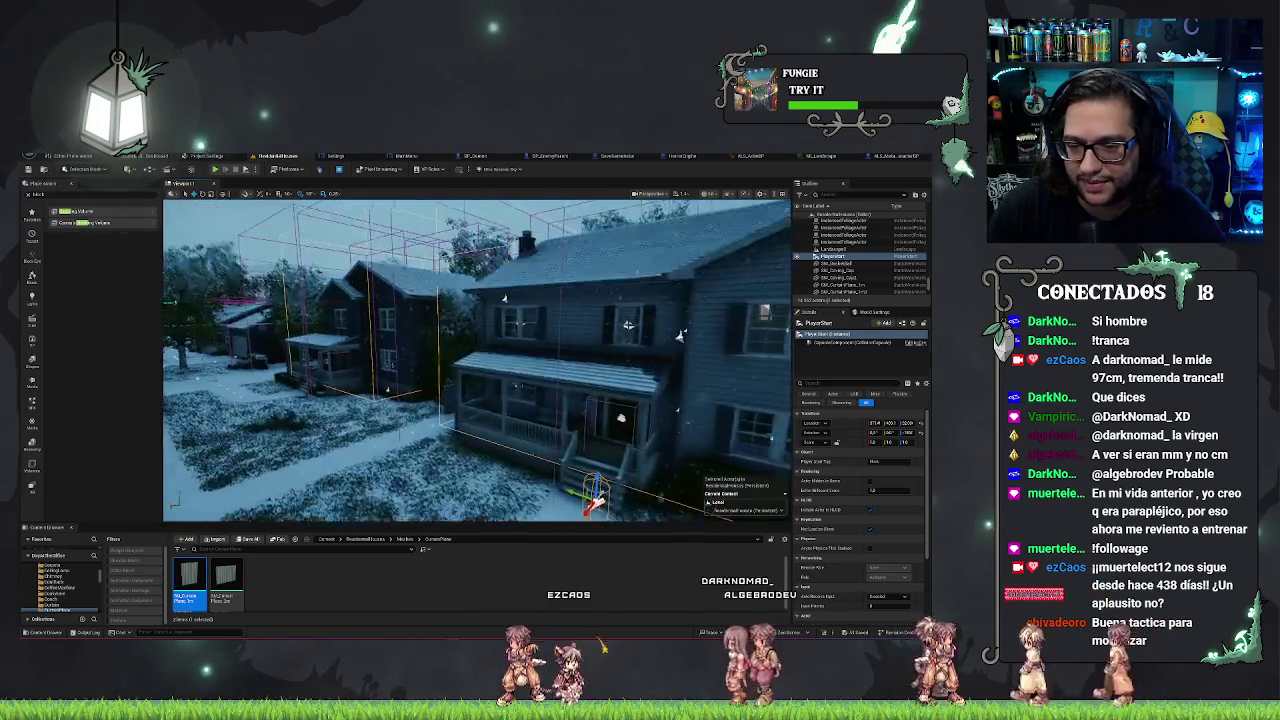
Leave the editor for Steam and open the 'Day at the Office - Prologue' store page.
{"action": "scroll", "coordinate": [477, 360], "scroll_direction": "up", "scroll_amount": 3}
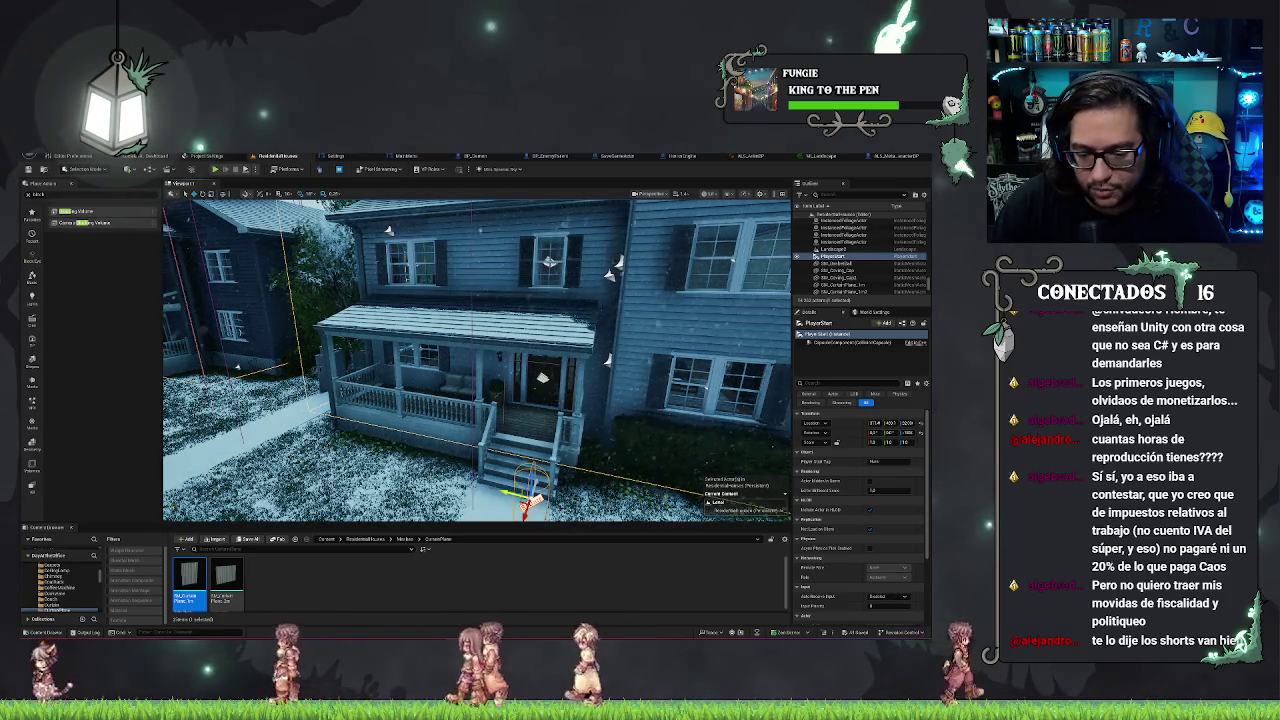
{"action": "key", "text": "alt+Tab"}
{"action": "left_click", "coordinate": [163, 317]}
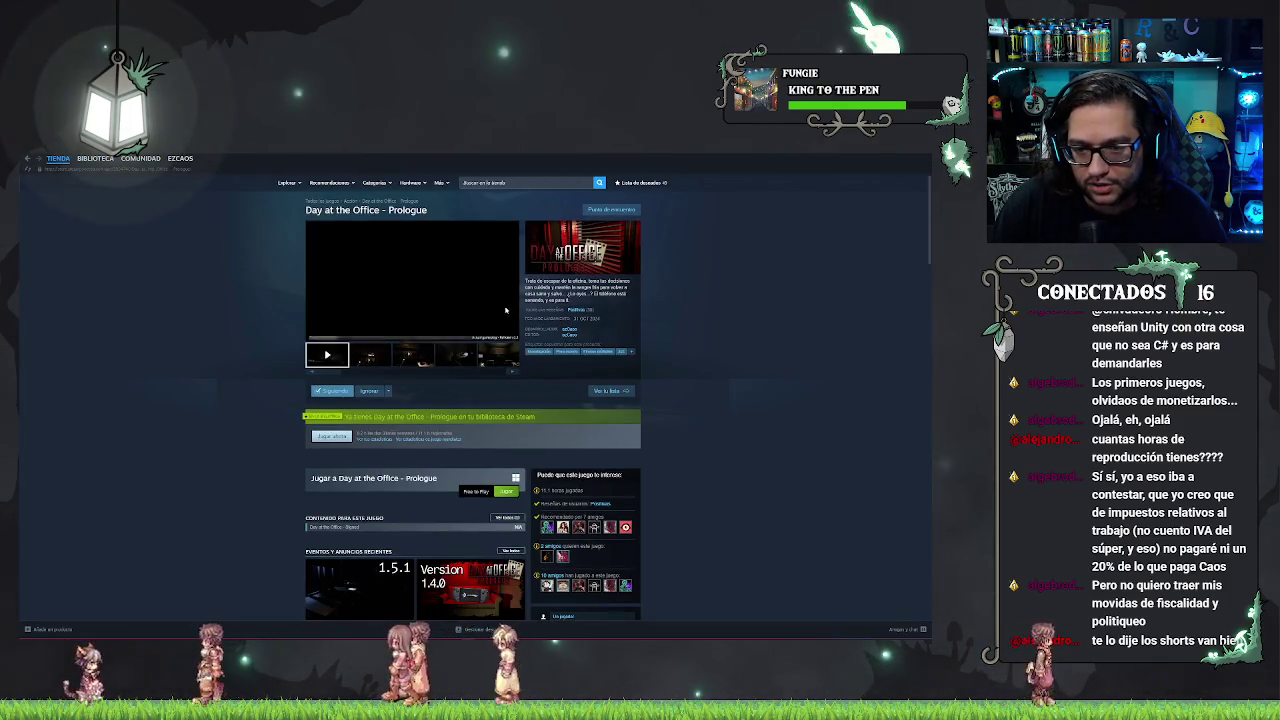
Watch the game trailer enlarged, then return to the editor's view over the snowy street.
{"action": "double_click", "coordinate": [506, 307]}
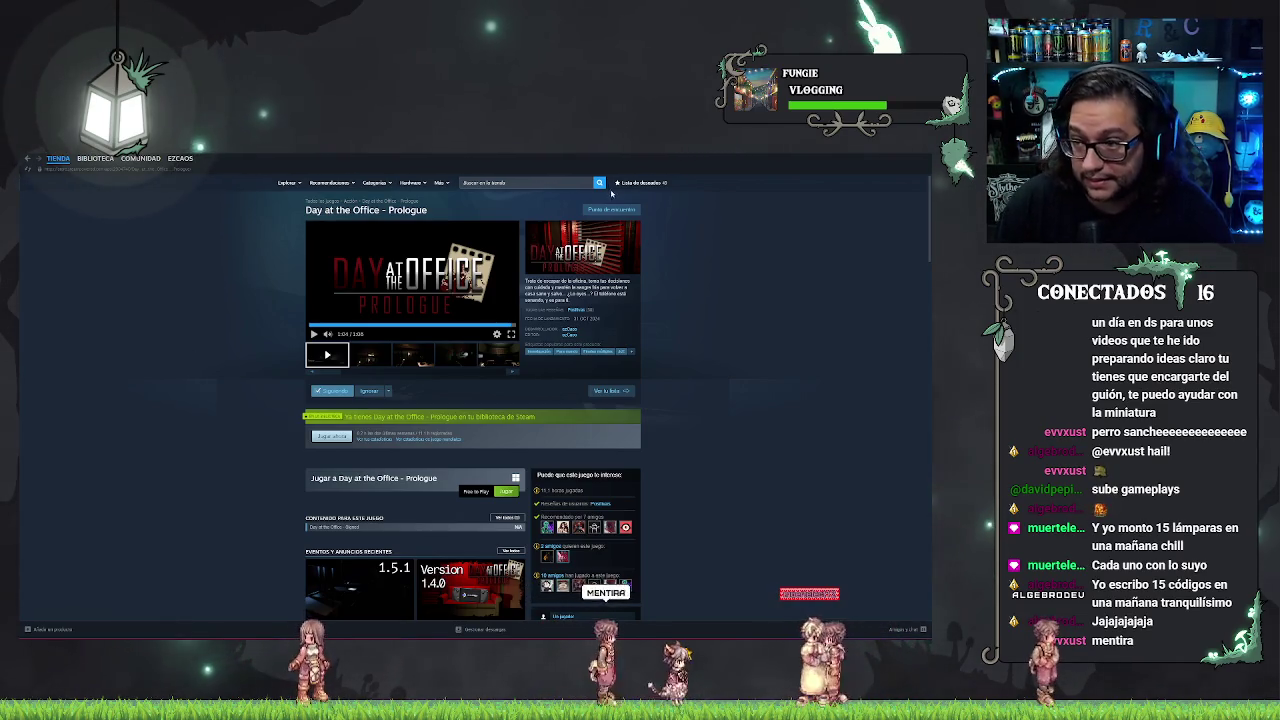
{"action": "key", "text": "alt+Tab"}
{"action": "left_click_drag", "start_coordinate": [580, 320], "coordinate": [163, 397]}
Save the ResidentialHouses map and refocus the view on the PlayerStart at the porch steps.
{"action": "key", "text": "f"}
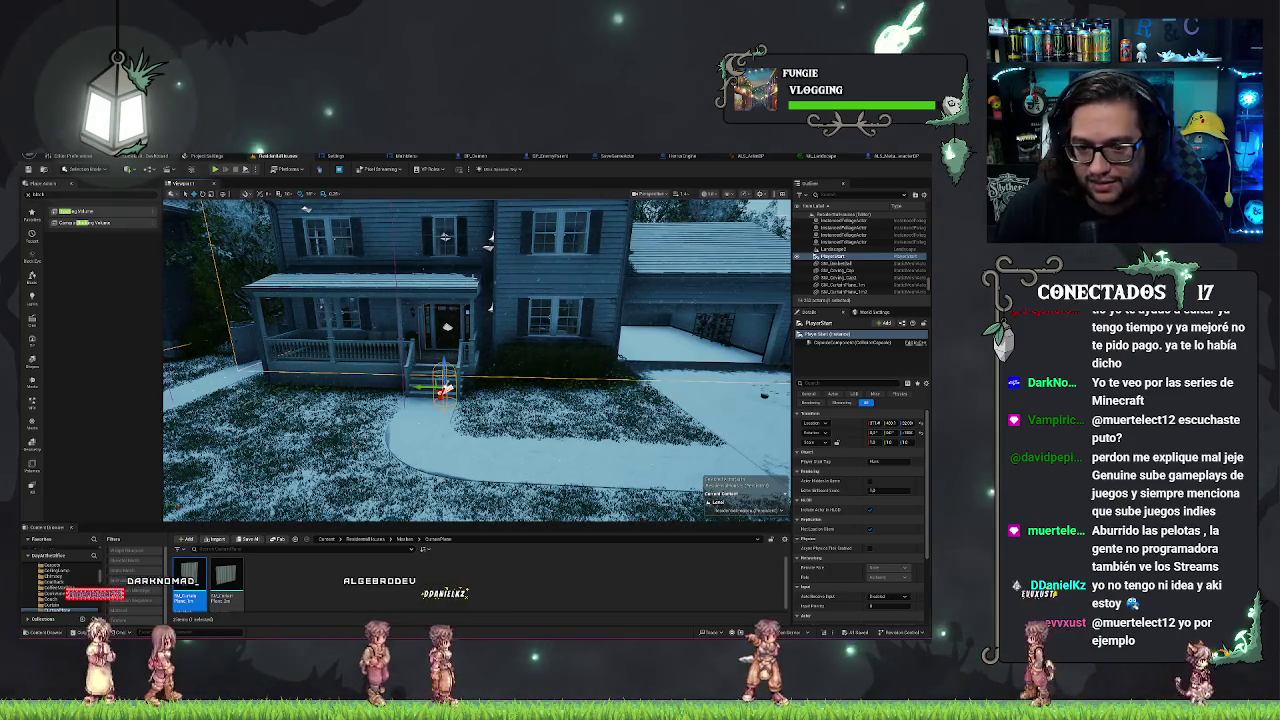
{"action": "scroll", "coordinate": [477, 360], "scroll_direction": "up", "scroll_amount": 5}
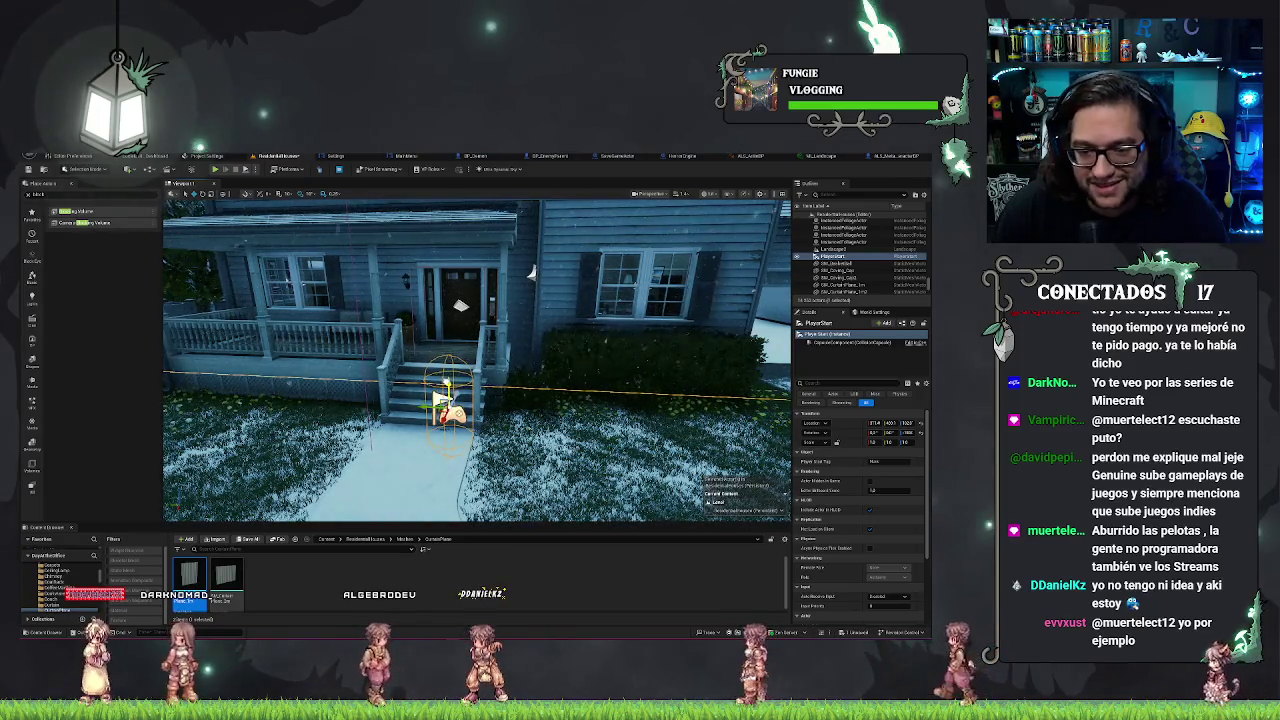
{"action": "scroll", "coordinate": [531, 272], "scroll_direction": "down", "scroll_amount": 5}
{"action": "key", "text": "ctrl+s"}
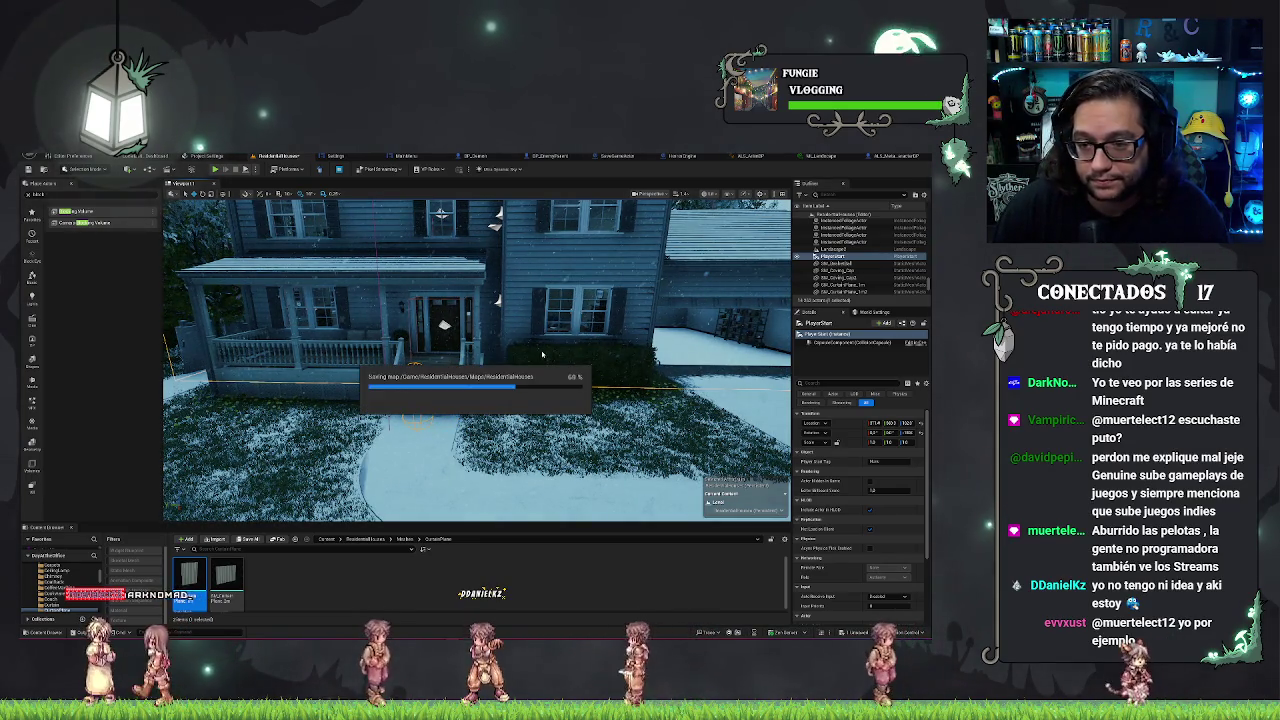
{"action": "left_click_drag", "start_coordinate": [537, 348], "coordinate": [580, 328]}
{"action": "key", "text": "f"}
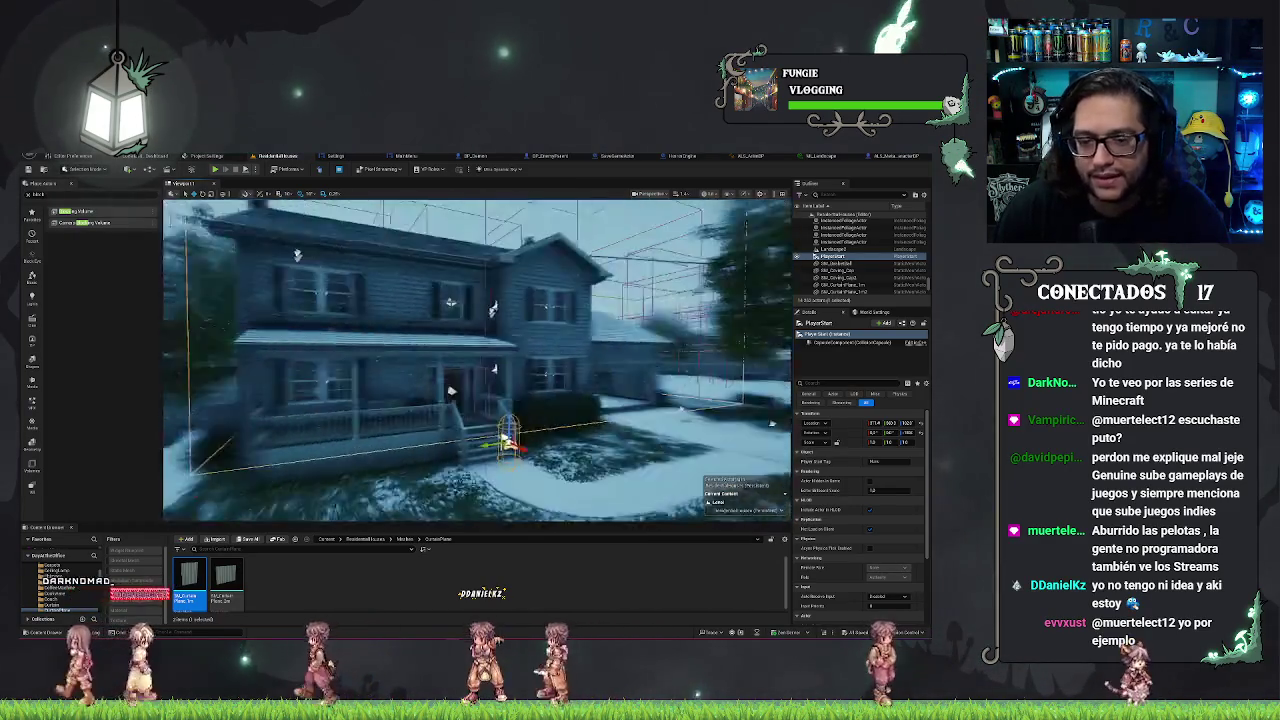
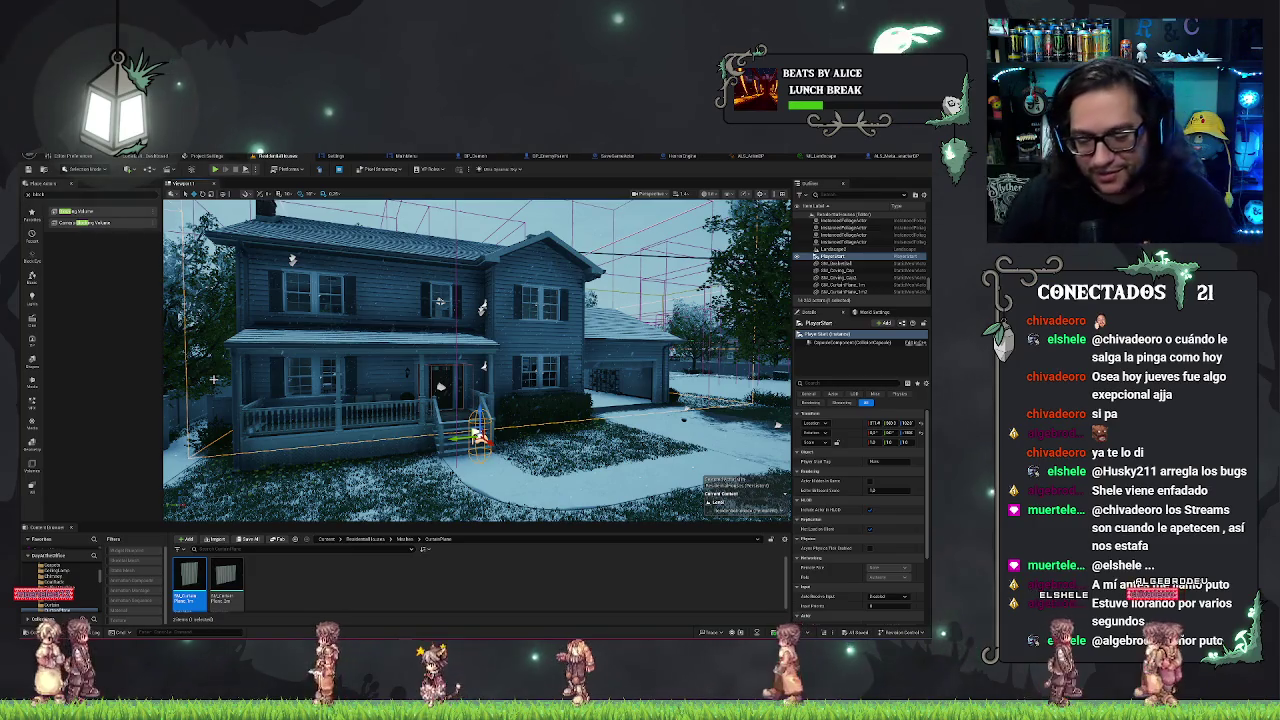
Look over the house front and side-yard gate, selecting the sky and weather actors.
{"action": "mouse_move", "coordinate": [350, 351]}
{"action": "left_mouse_down"}
{"action": "mouse_move", "coordinate": [352, 300]}
{"action": "mouse_move", "coordinate": [384, 317]}
{"action": "left_mouse_up"}
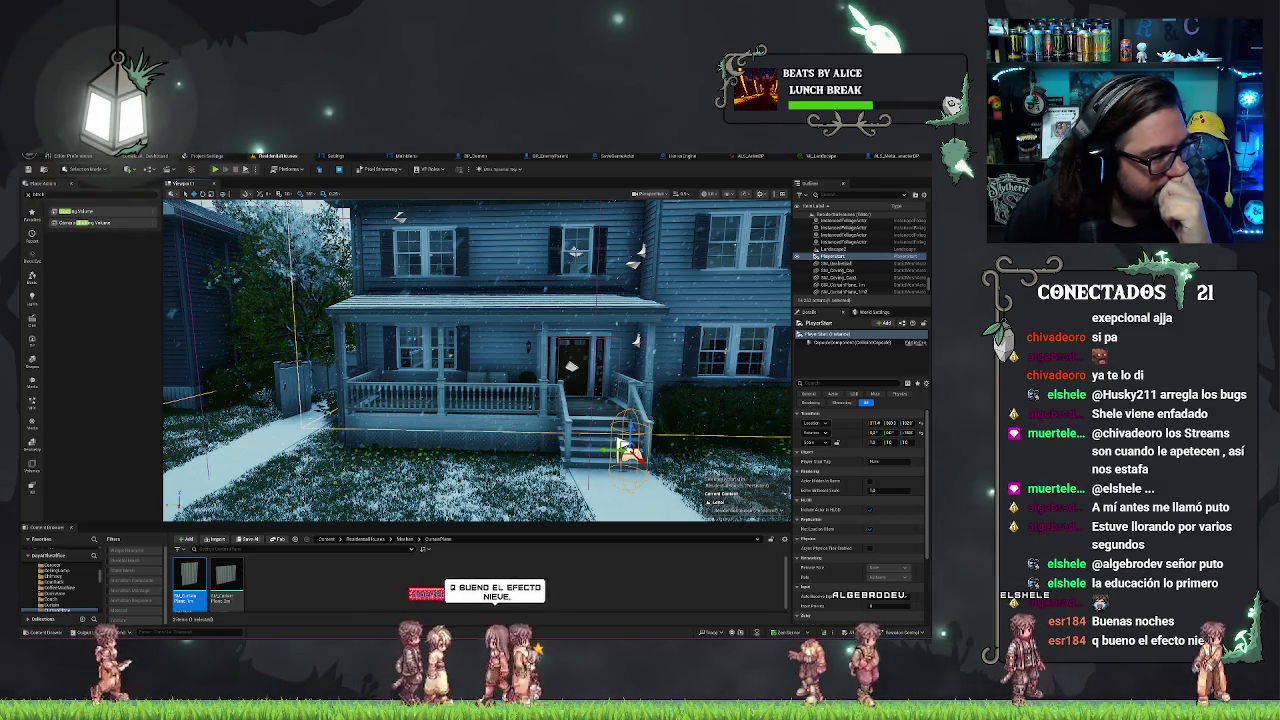
{"action": "scroll", "coordinate": [75, 588], "scroll_direction": "up", "scroll_amount": 5}
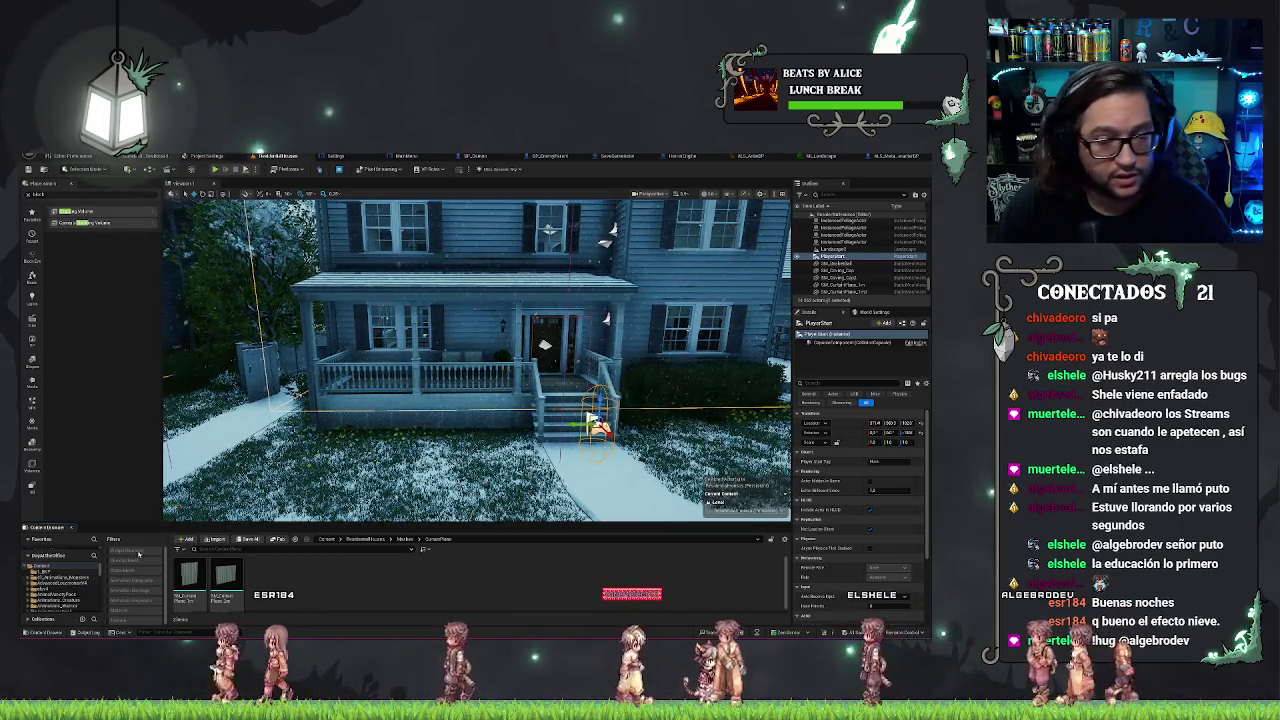
{"action": "left_click_drag", "start_coordinate": [520, 470], "coordinate": [400, 440]}
{"action": "left_click", "coordinate": [464, 463]}
{"action": "left_click", "coordinate": [320, 420]}
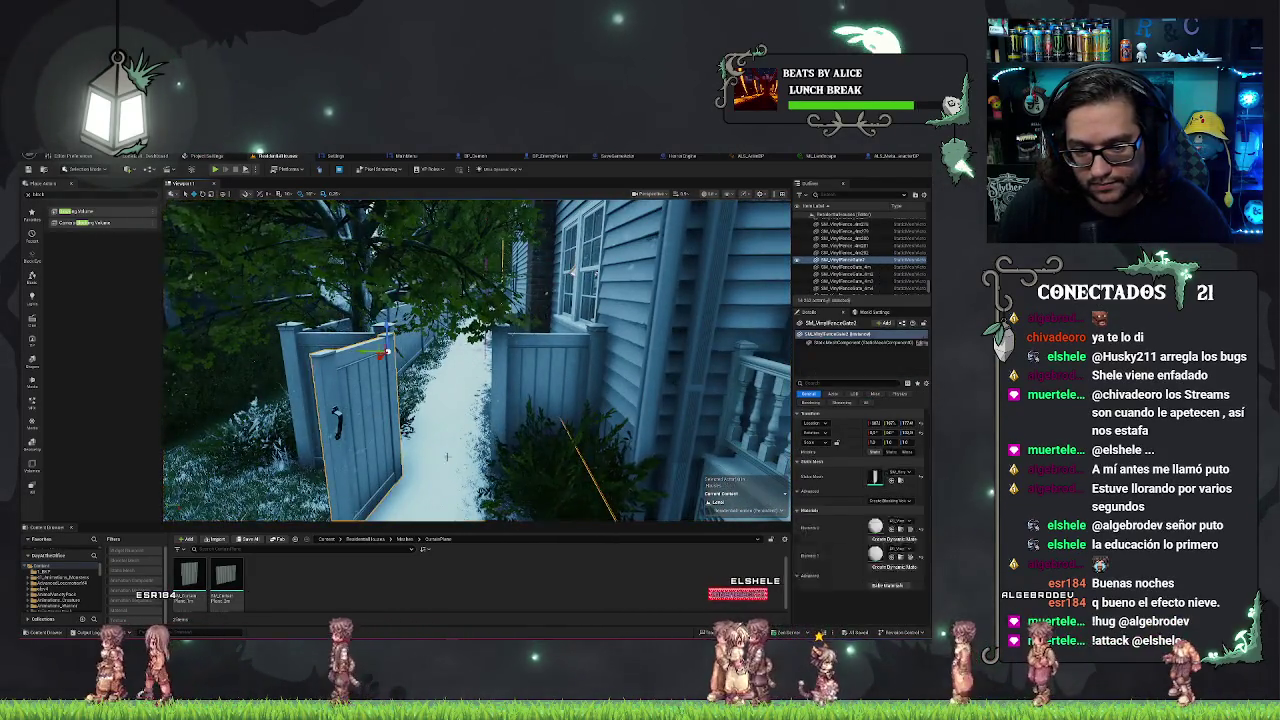
{"action": "left_click_drag", "start_coordinate": [780, 318], "coordinate": [697, 298]}
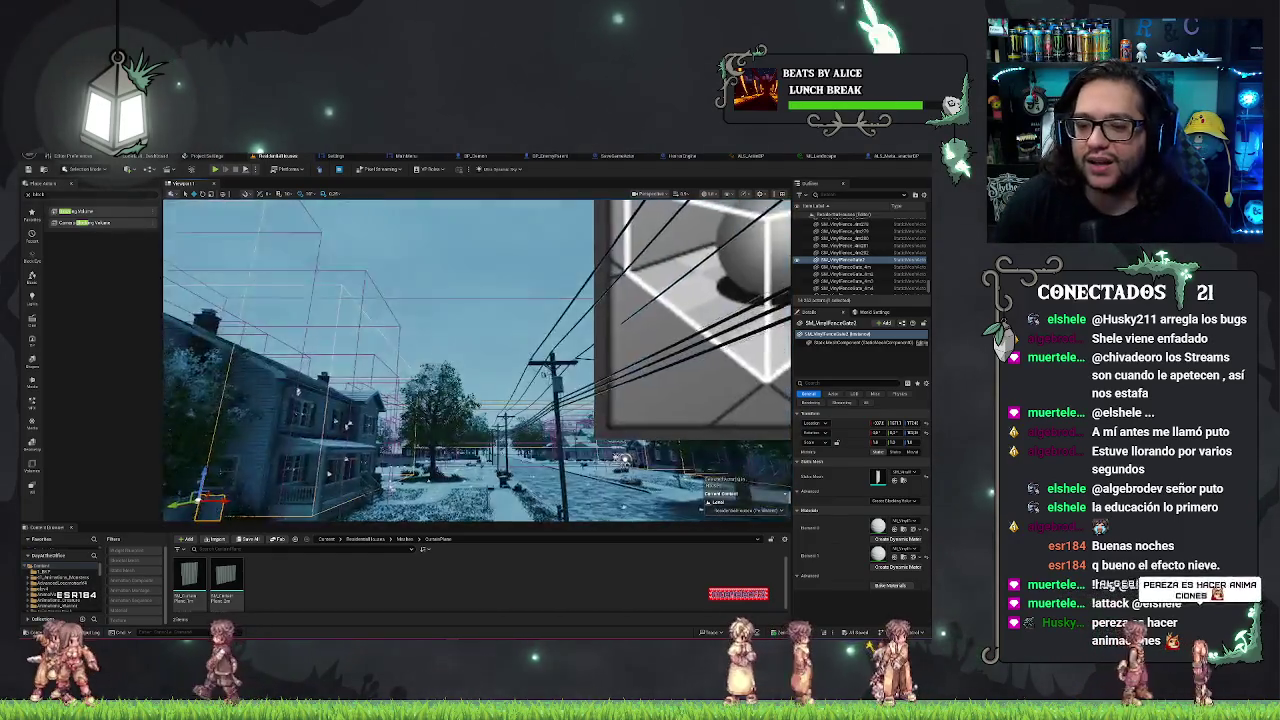
{"action": "left_click_drag", "start_coordinate": [697, 298], "coordinate": [706, 296]}
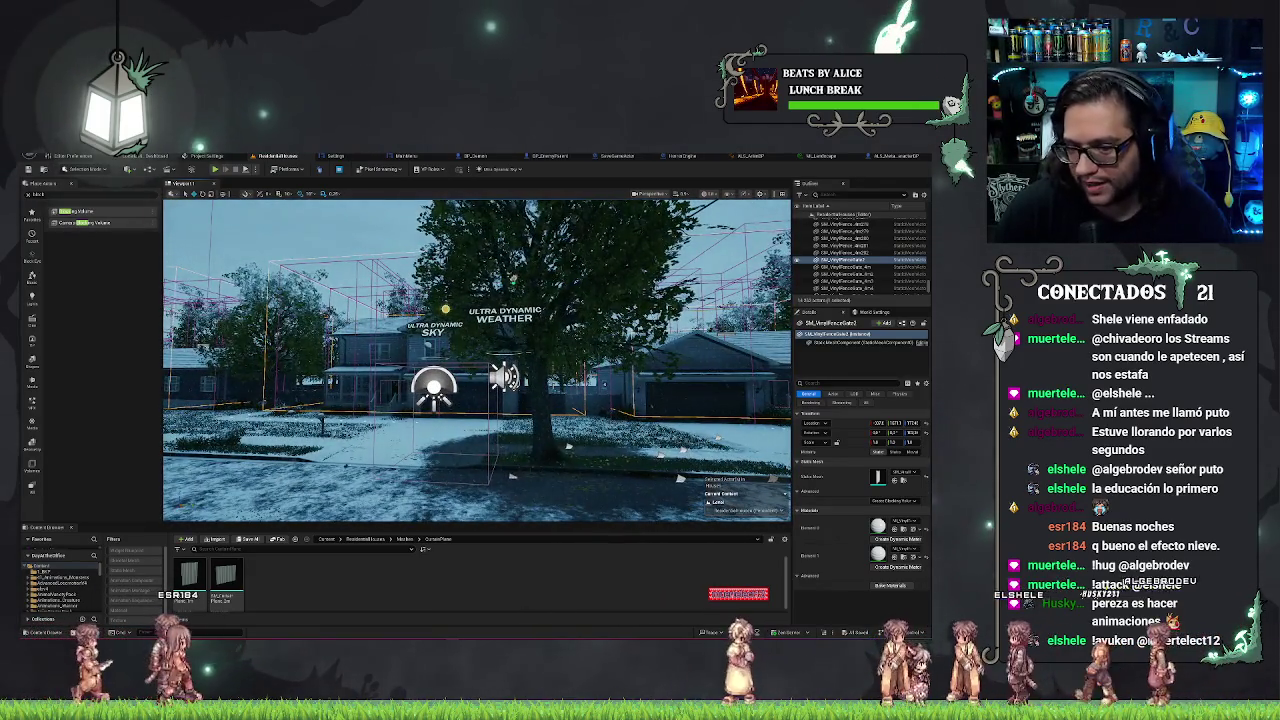
{"action": "left_click", "coordinate": [437, 328]}
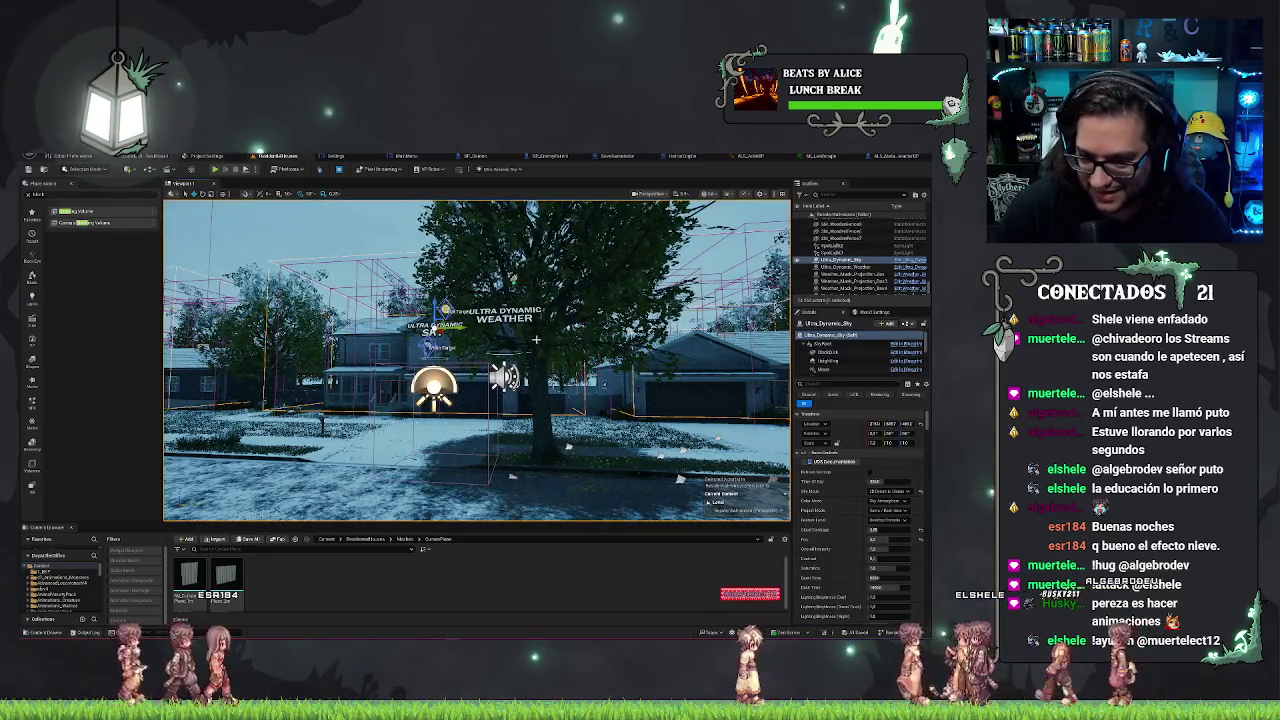
{"action": "left_click", "coordinate": [445, 312]}
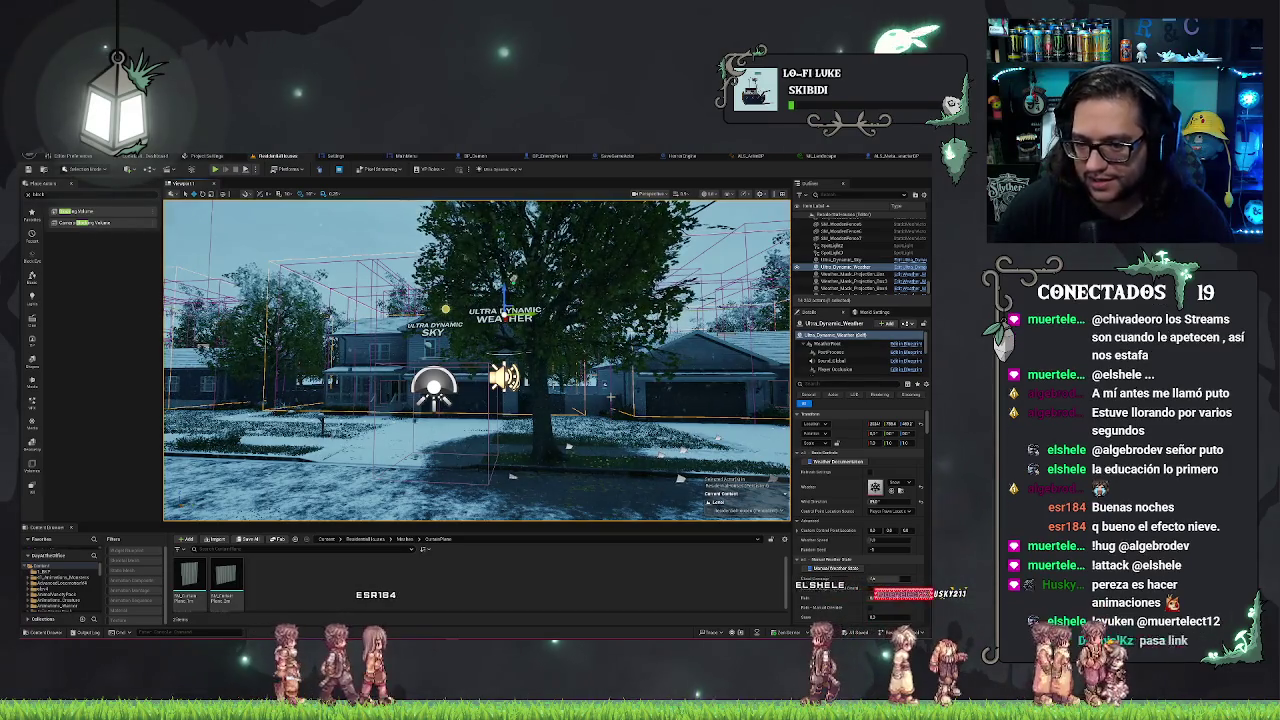
Survey the snowy yard and street, focusing on a weather mask box and undoing its accidental move.
{"action": "left_click_drag", "start_coordinate": [607, 396], "coordinate": [628, 470]}
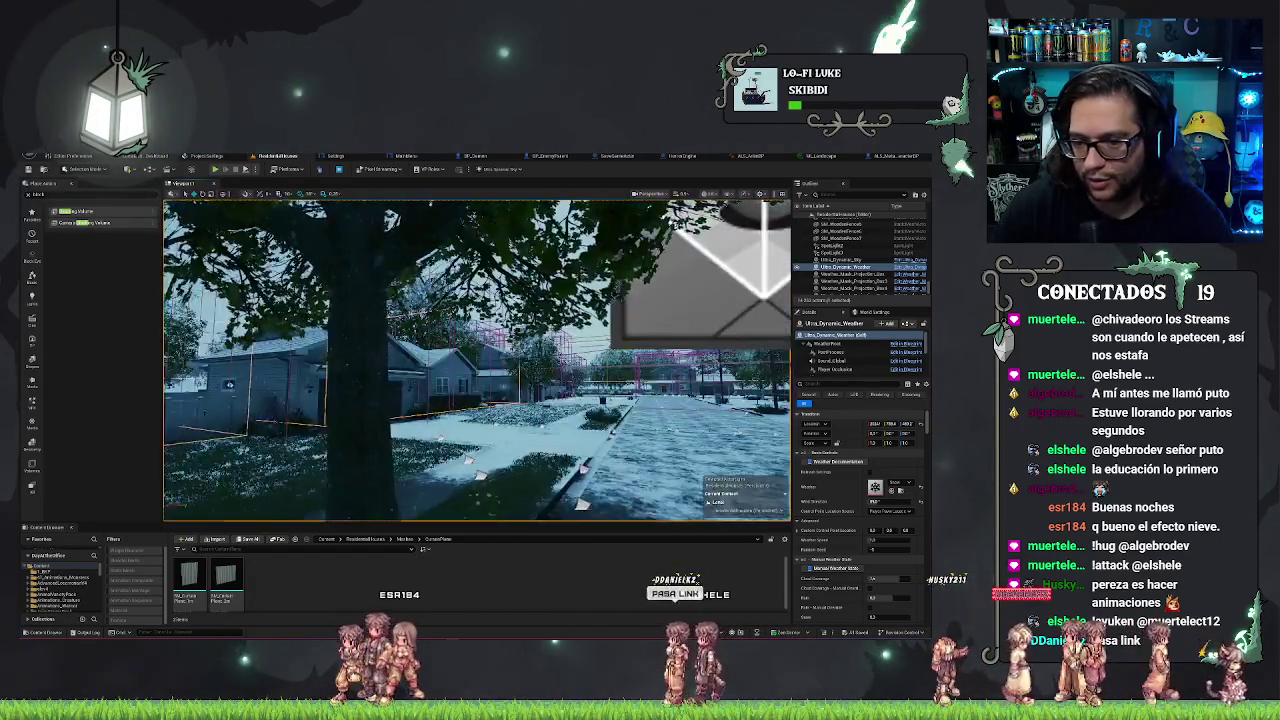
{"action": "mouse_move", "coordinate": [628, 470]}
{"action": "left_mouse_down"}
{"action": "mouse_move", "coordinate": [595, 440]}
{"action": "mouse_move", "coordinate": [590, 455]}
{"action": "mouse_move", "coordinate": [580, 435]}
{"action": "mouse_move", "coordinate": [560, 452]}
{"action": "left_mouse_up"}
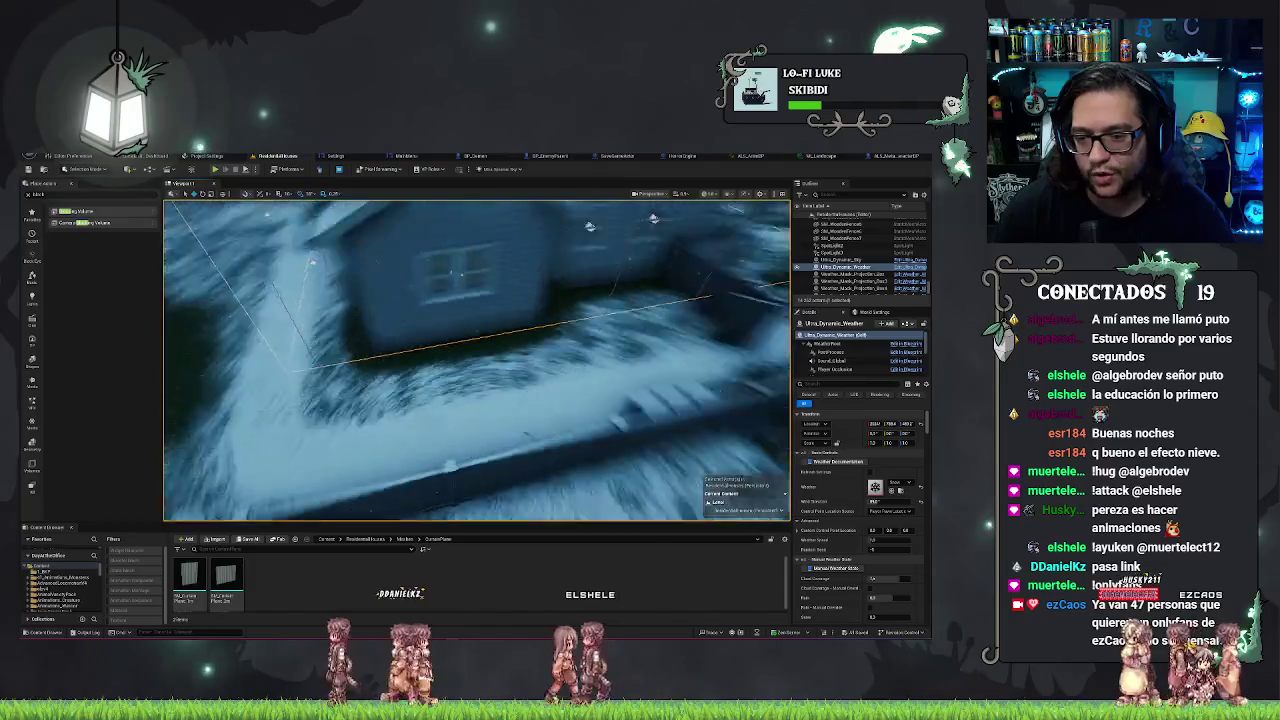
{"action": "left_click_drag", "start_coordinate": [560, 452], "coordinate": [430, 452]}
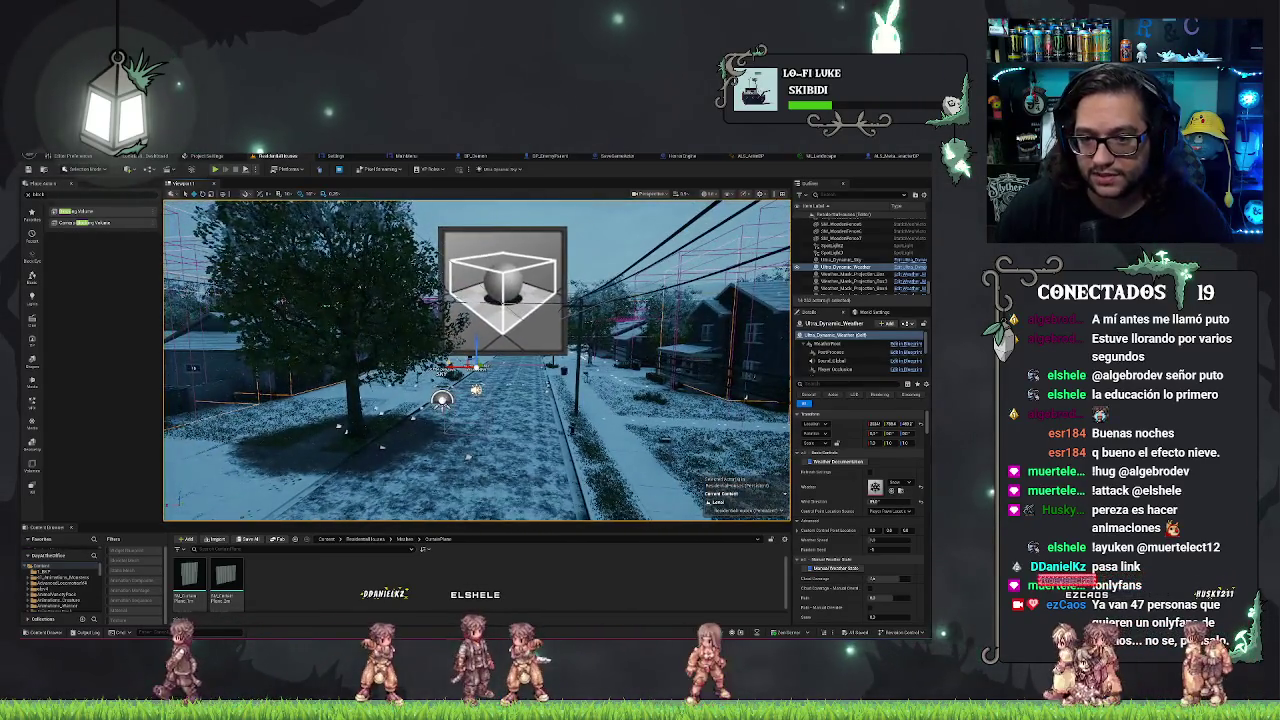
{"action": "left_click", "coordinate": [519, 361]}
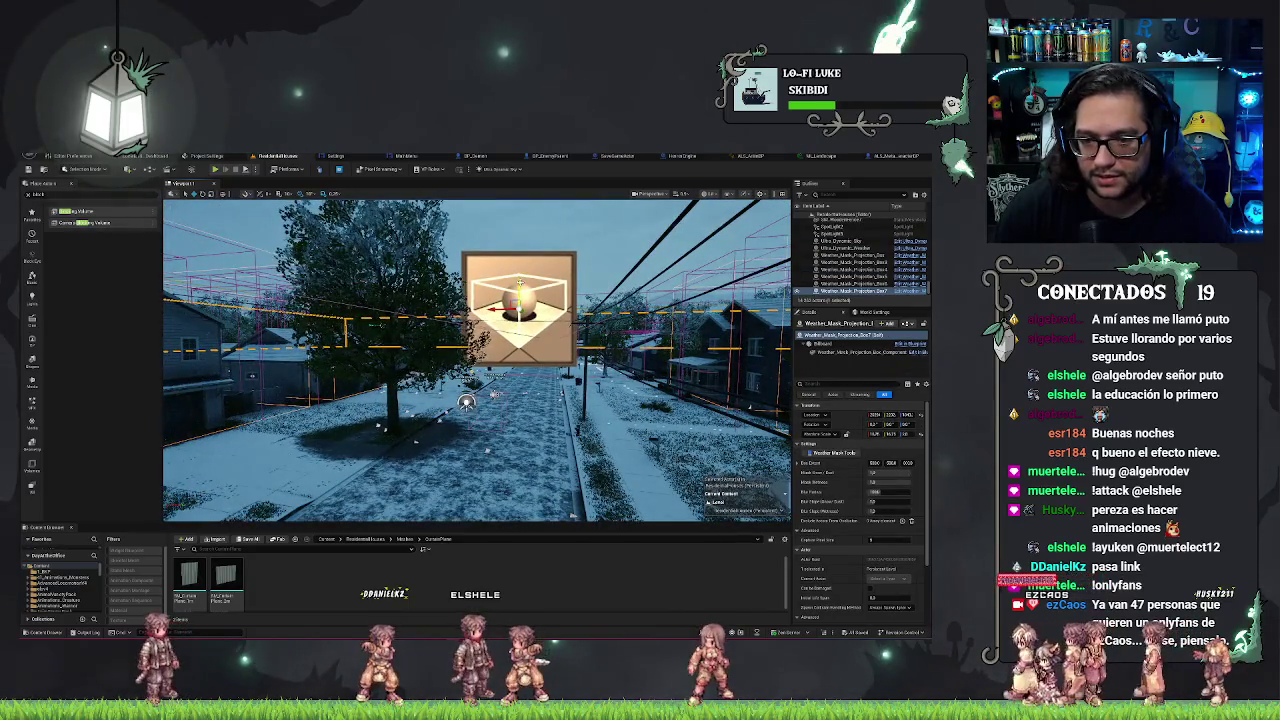
{"action": "key", "text": "f"}
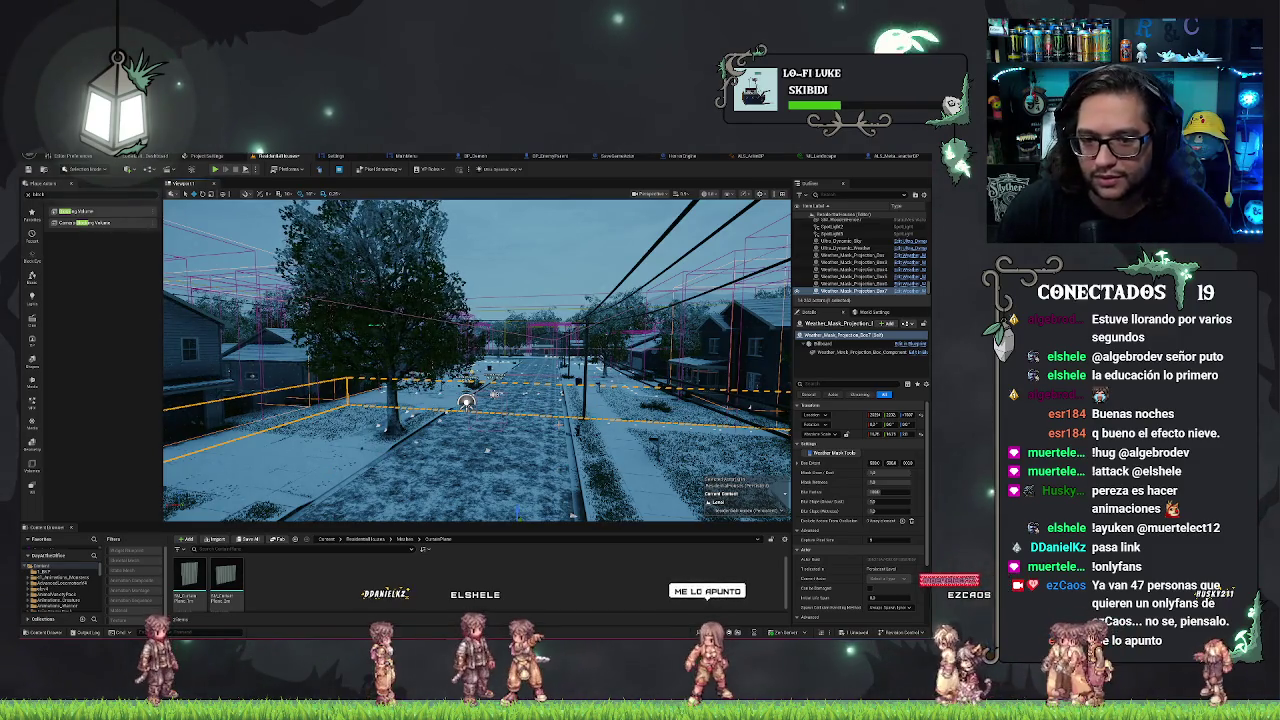
{"action": "key", "text": "ctrl+z"}
{"action": "key", "text": "a"}
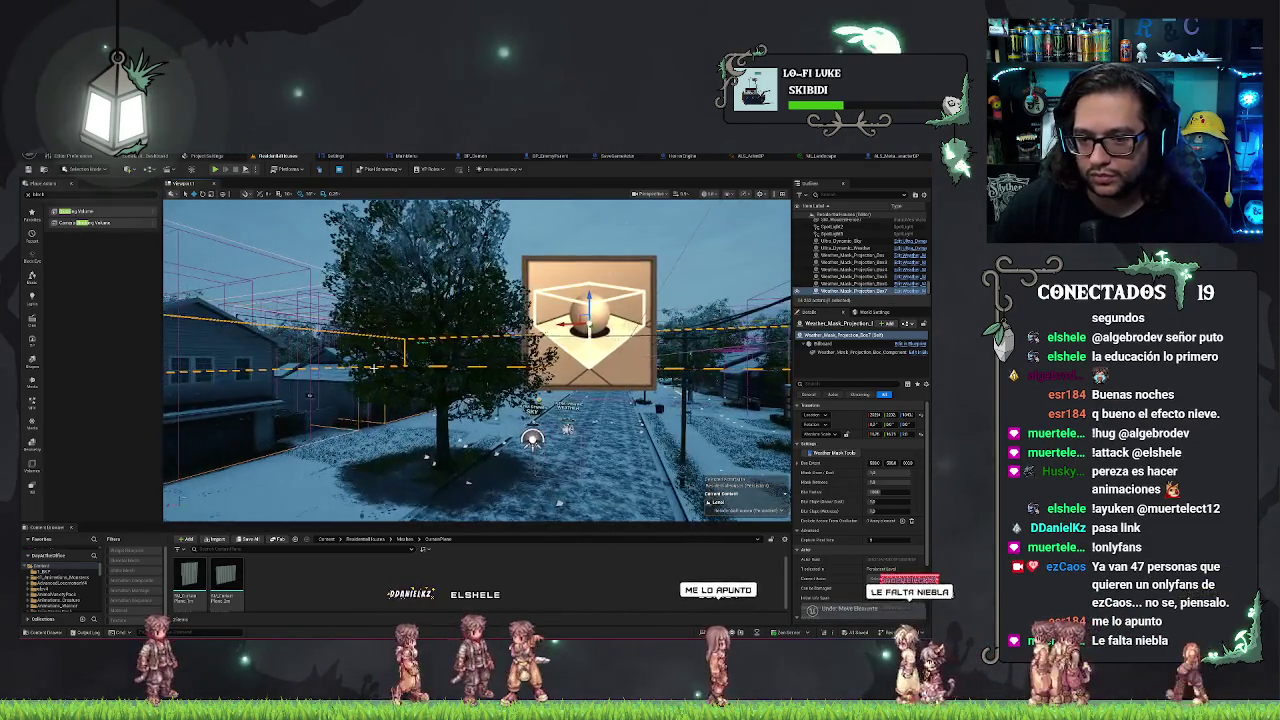
{"action": "left_click_drag", "start_coordinate": [476, 360], "coordinate": [476, 320]}
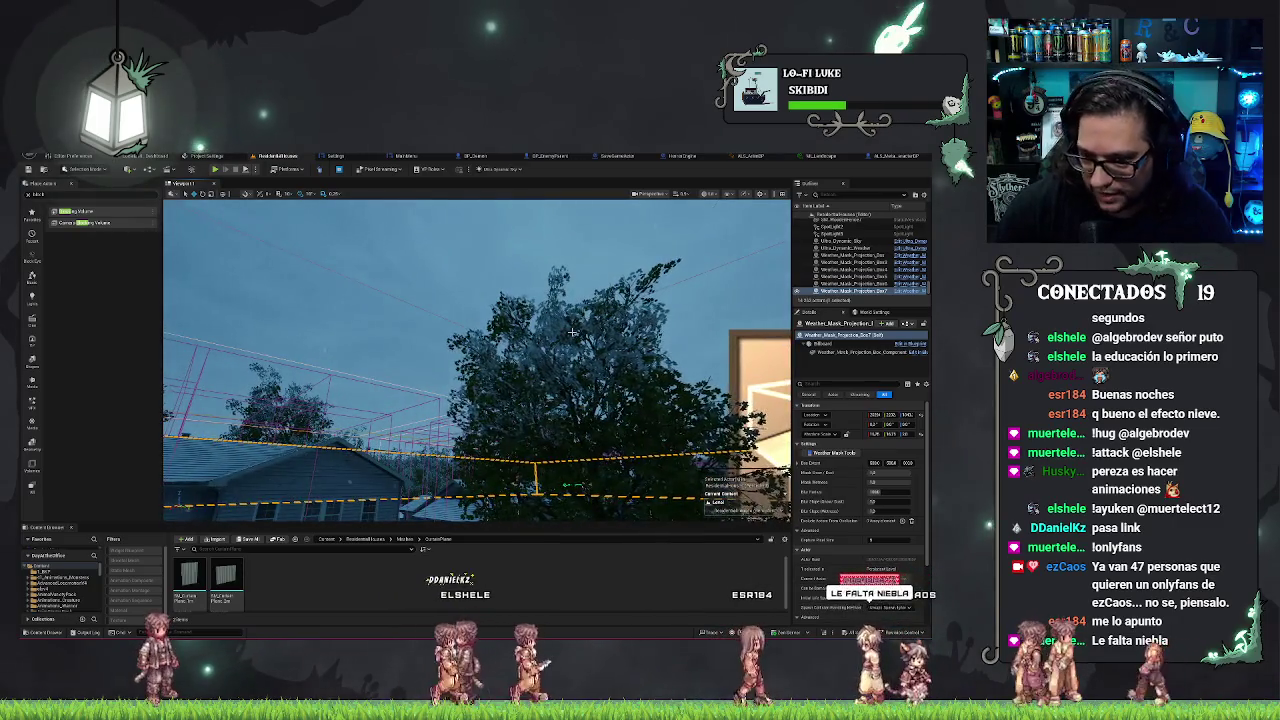
{"action": "key", "text": "w"}
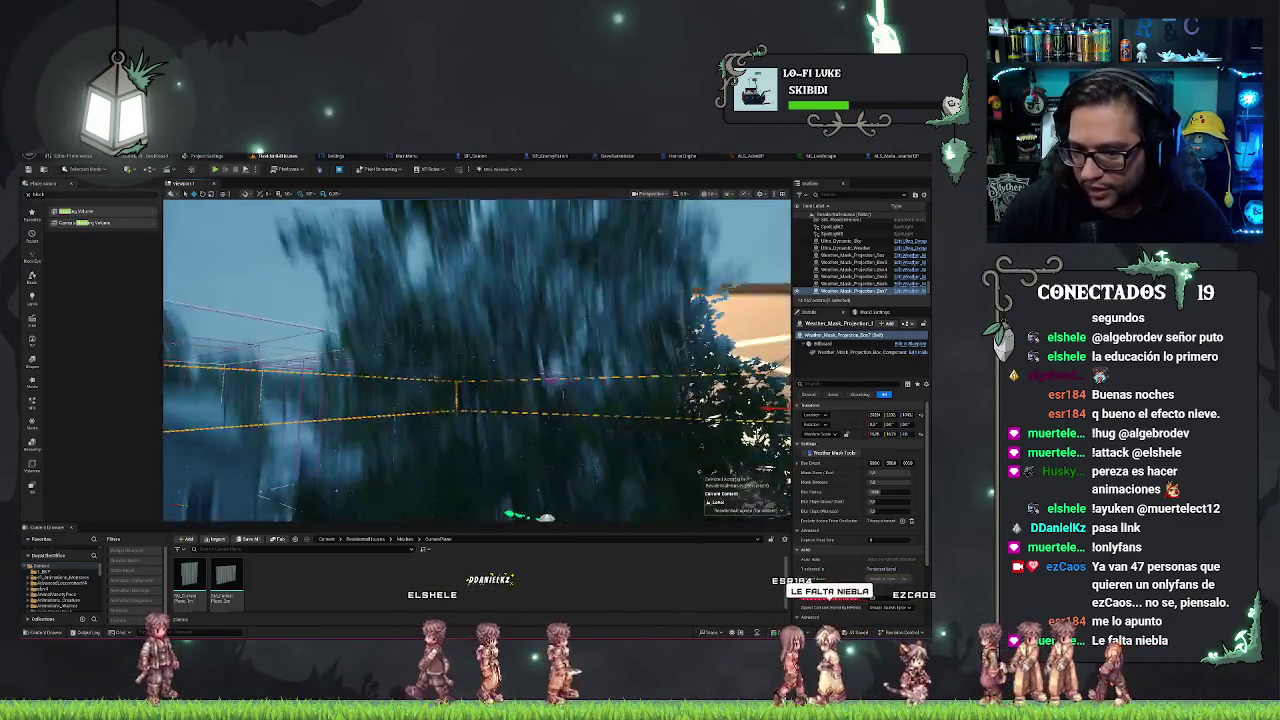
{"action": "key", "text": "s"}
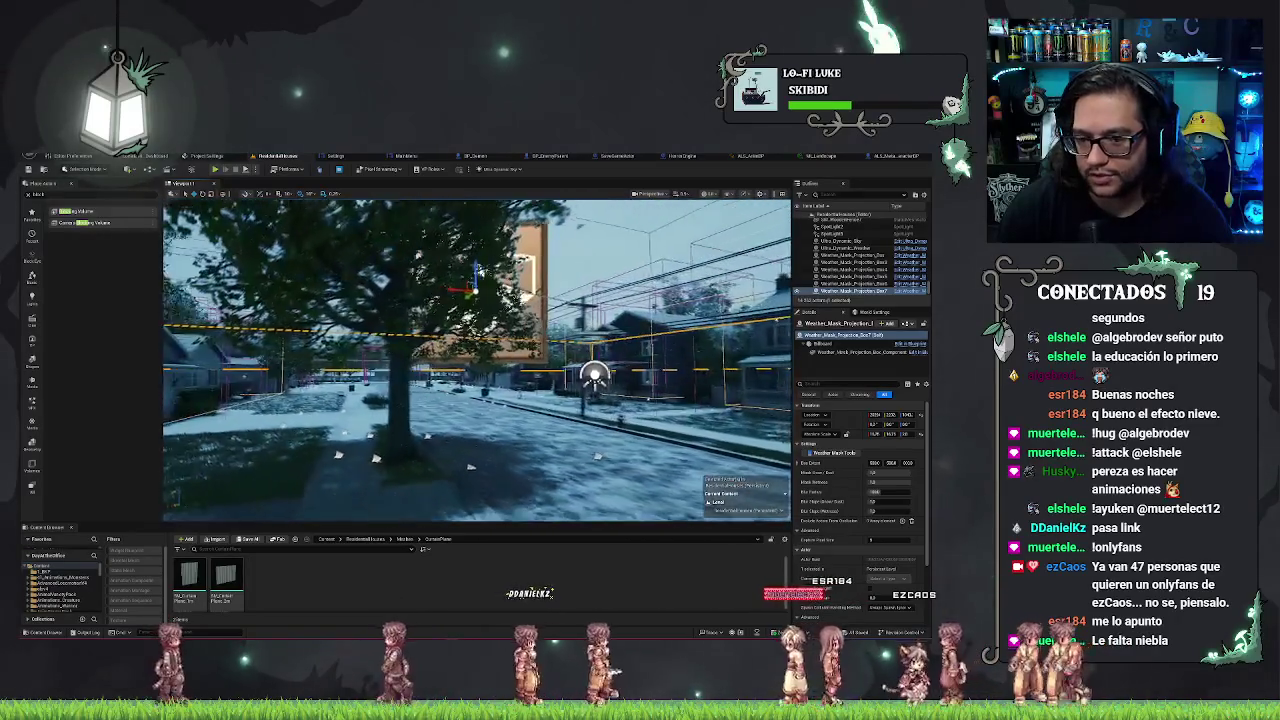
{"action": "left_click_drag", "start_coordinate": [476, 360], "coordinate": [476, 400]}
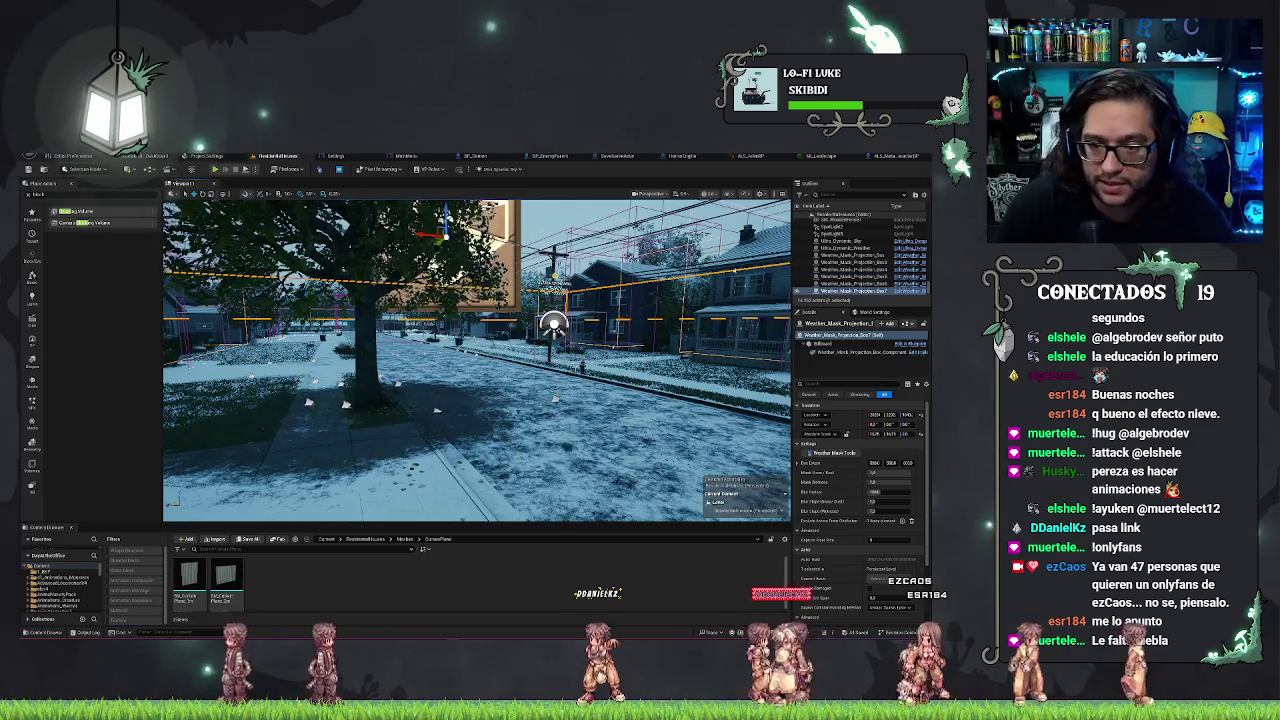
Switch the Ultra_Dynamic_Weather preset to clear, then to a Rain preset, and start a play test.
{"action": "left_click", "coordinate": [840, 241]}
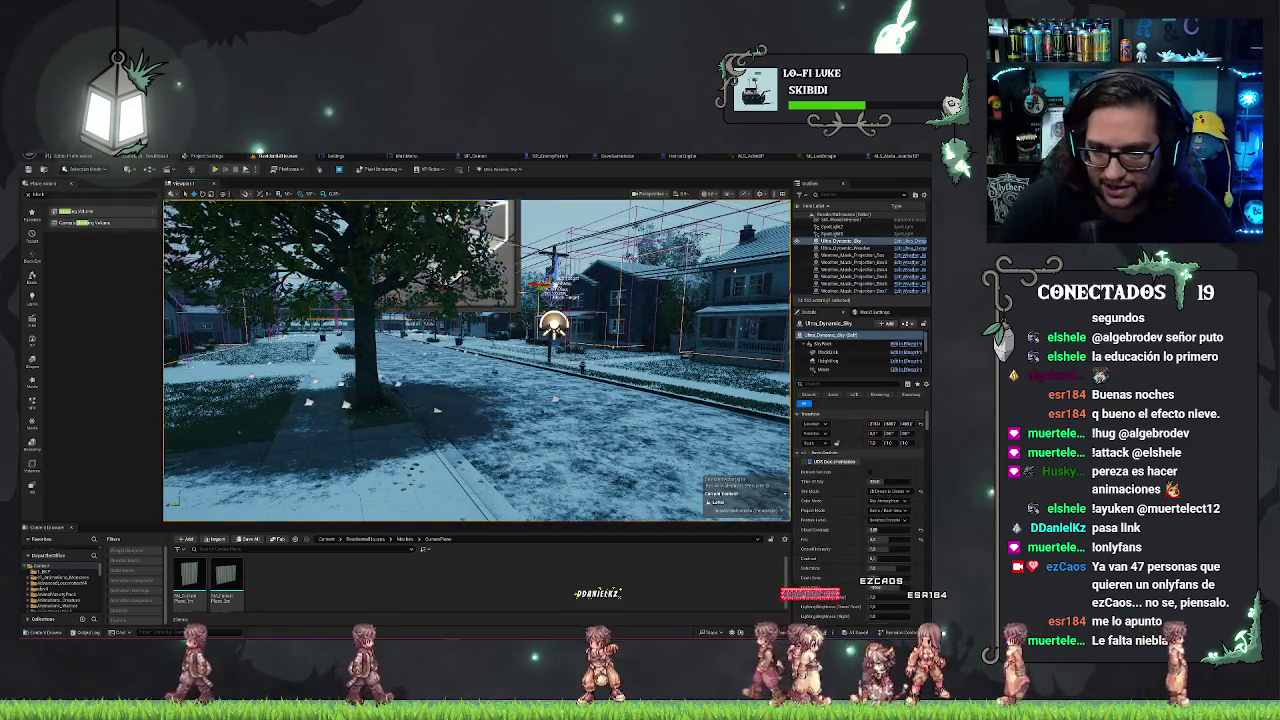
{"action": "key", "text": "f"}
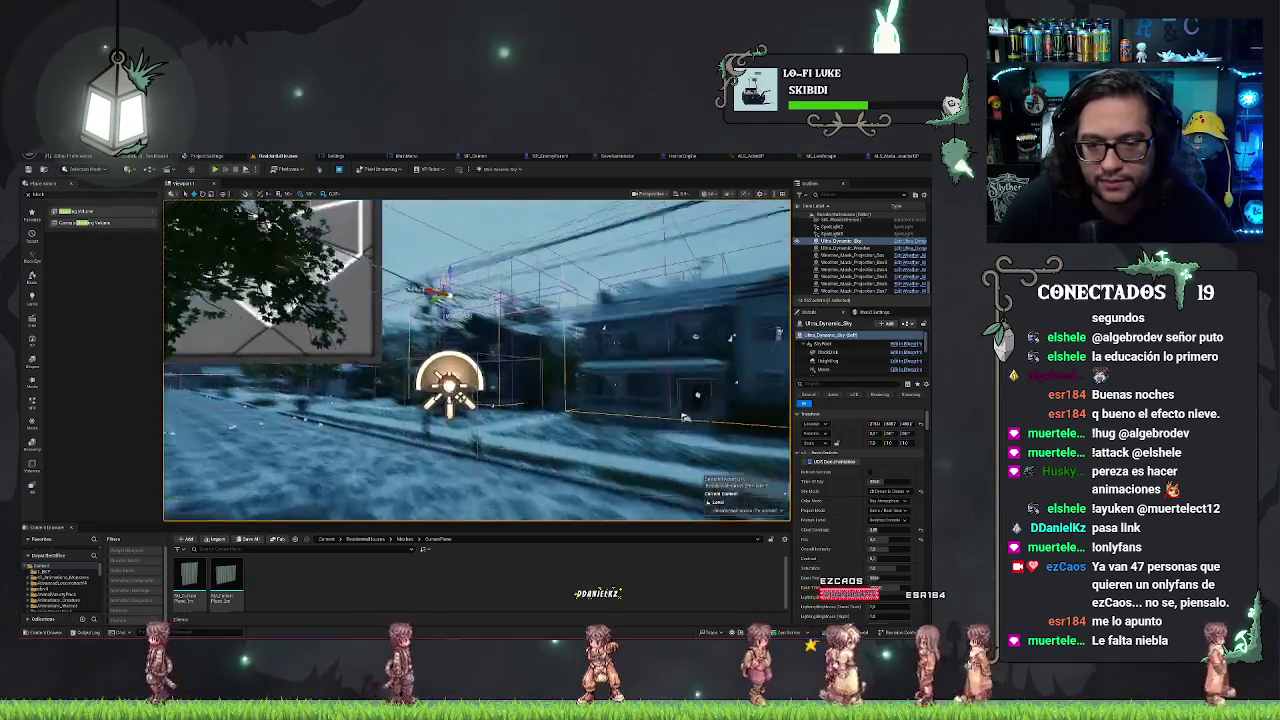
{"action": "left_click", "coordinate": [845, 247]}
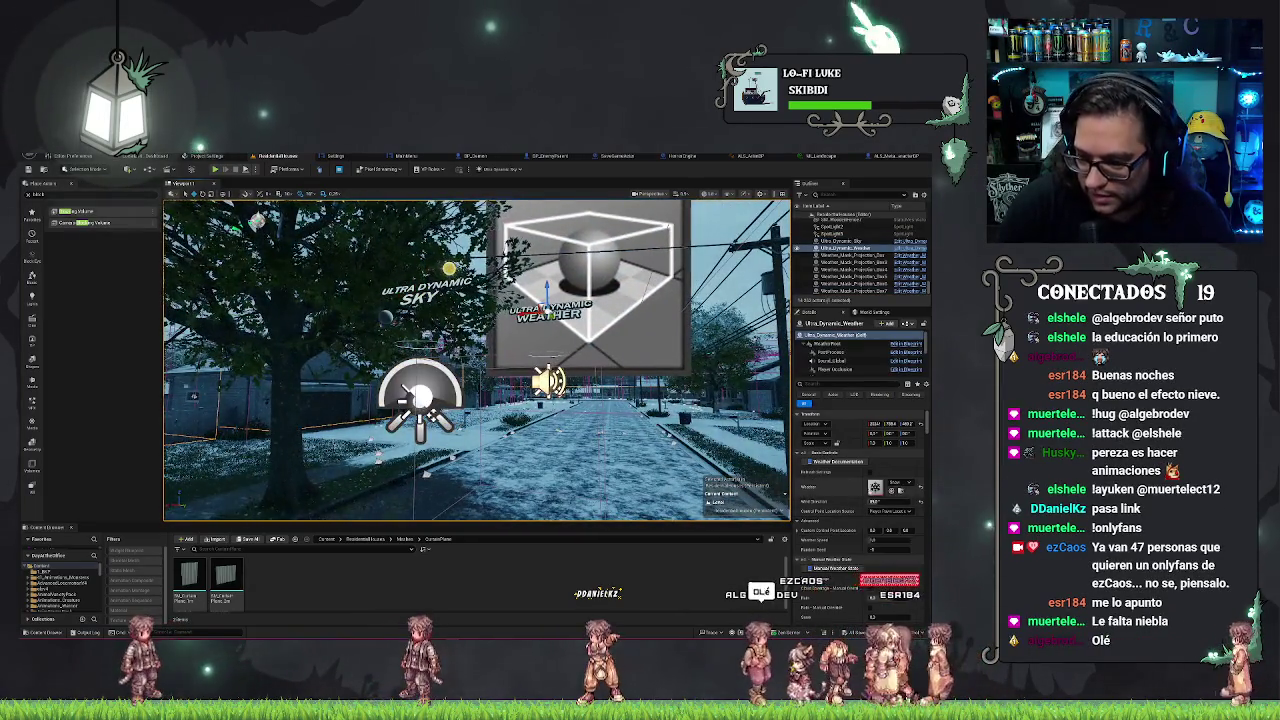
{"action": "left_click", "coordinate": [897, 484]}
{"action": "left_click", "coordinate": [864, 455]}
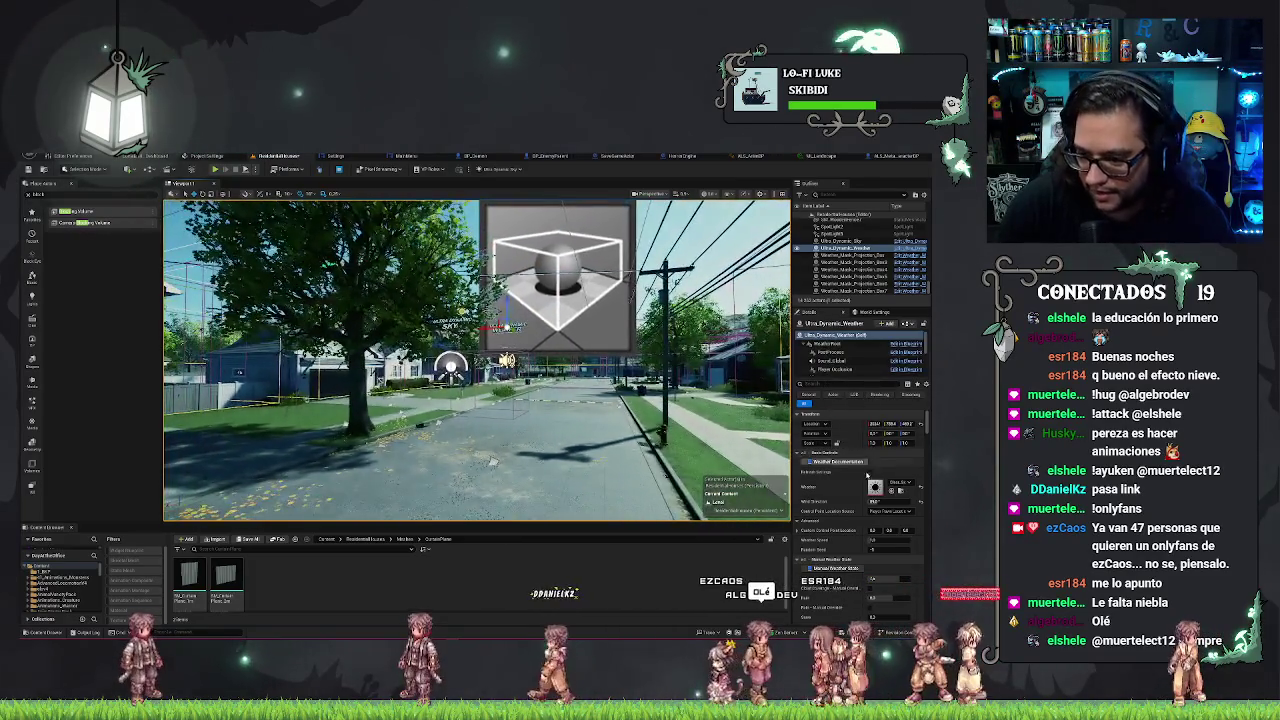
{"action": "left_click", "coordinate": [898, 484]}
{"action": "scroll", "coordinate": [871, 428], "scroll_direction": "down", "scroll_amount": 3}
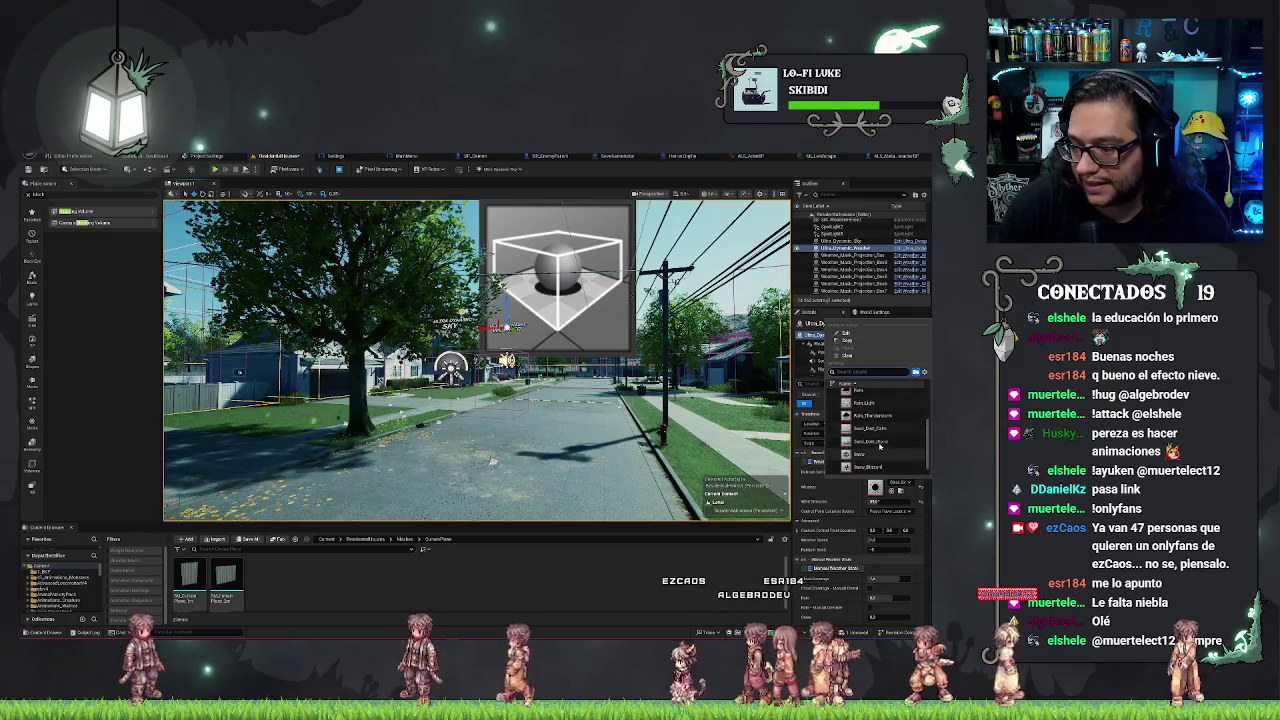
{"action": "left_click", "coordinate": [871, 428]}
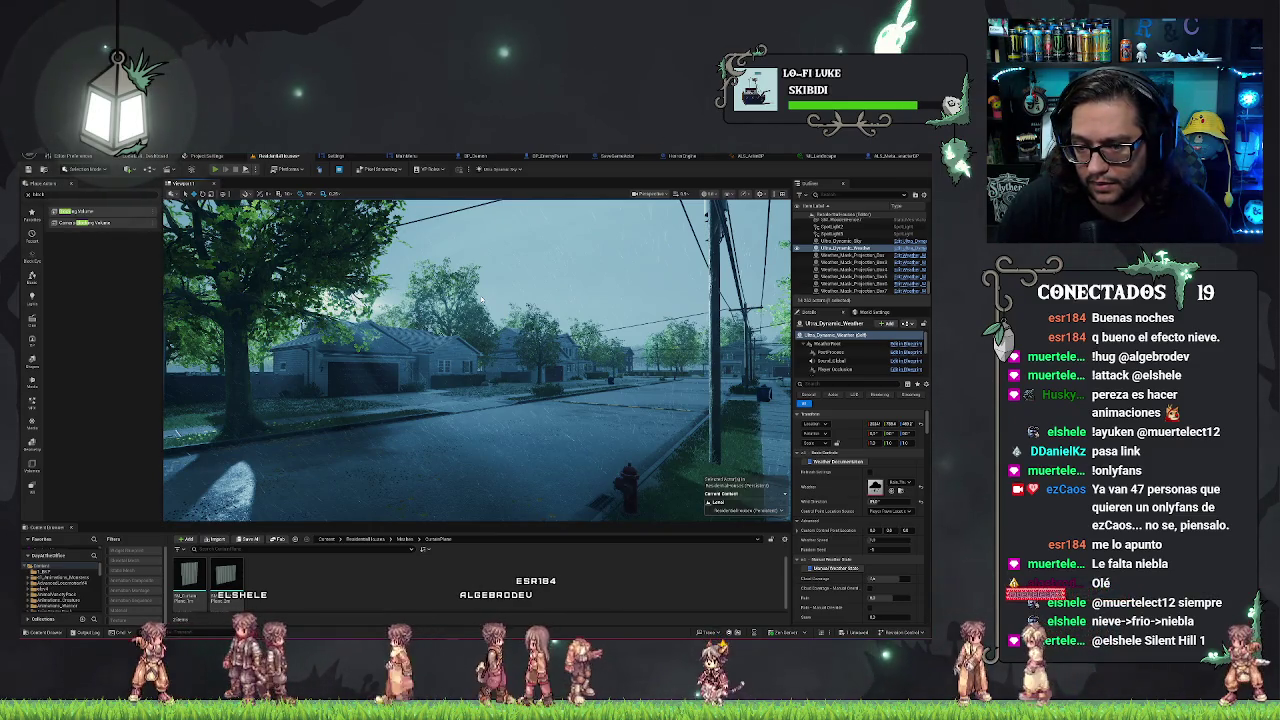
{"action": "key", "text": "alt+p"}
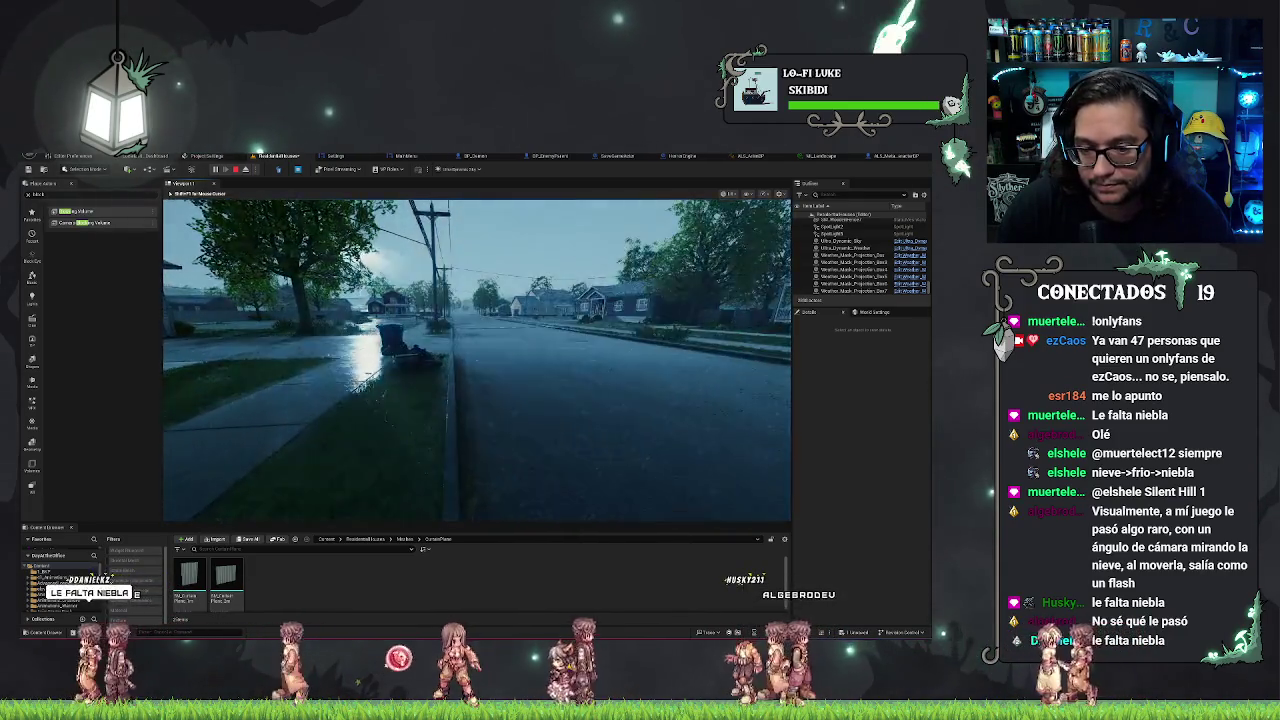
{"action": "key", "text": "Escape"}
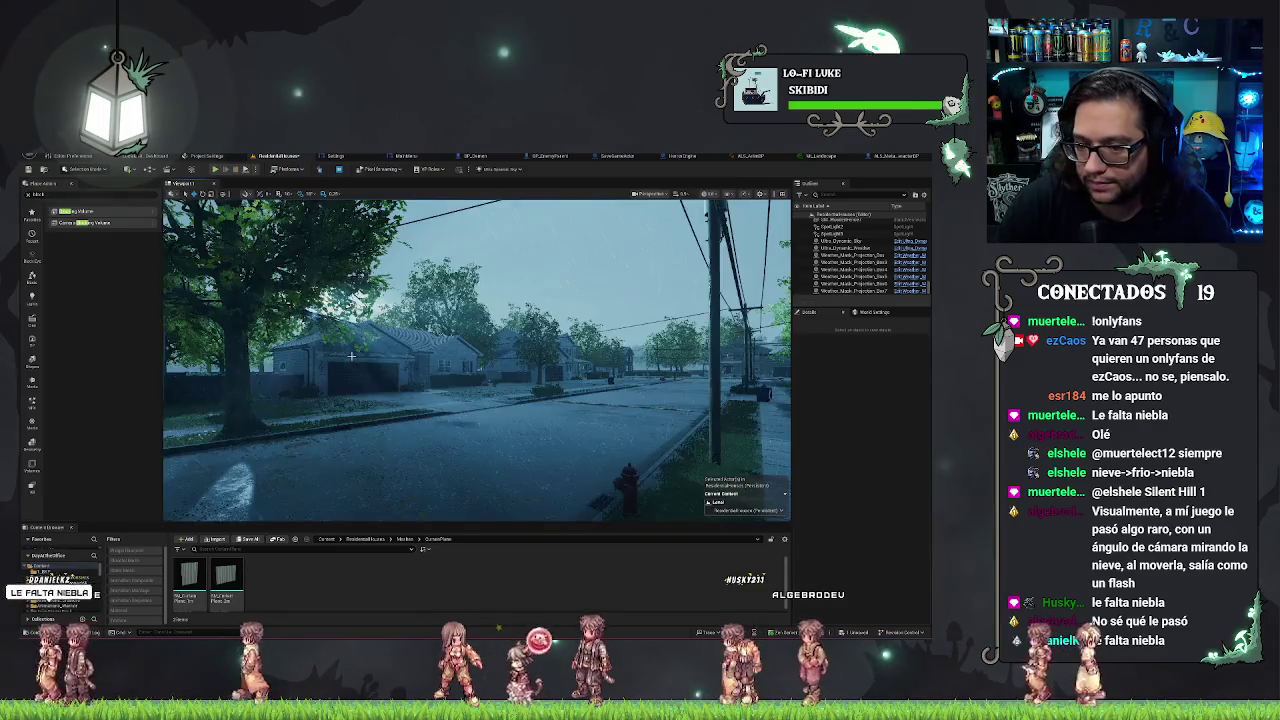
{"action": "key", "text": "Escape"}
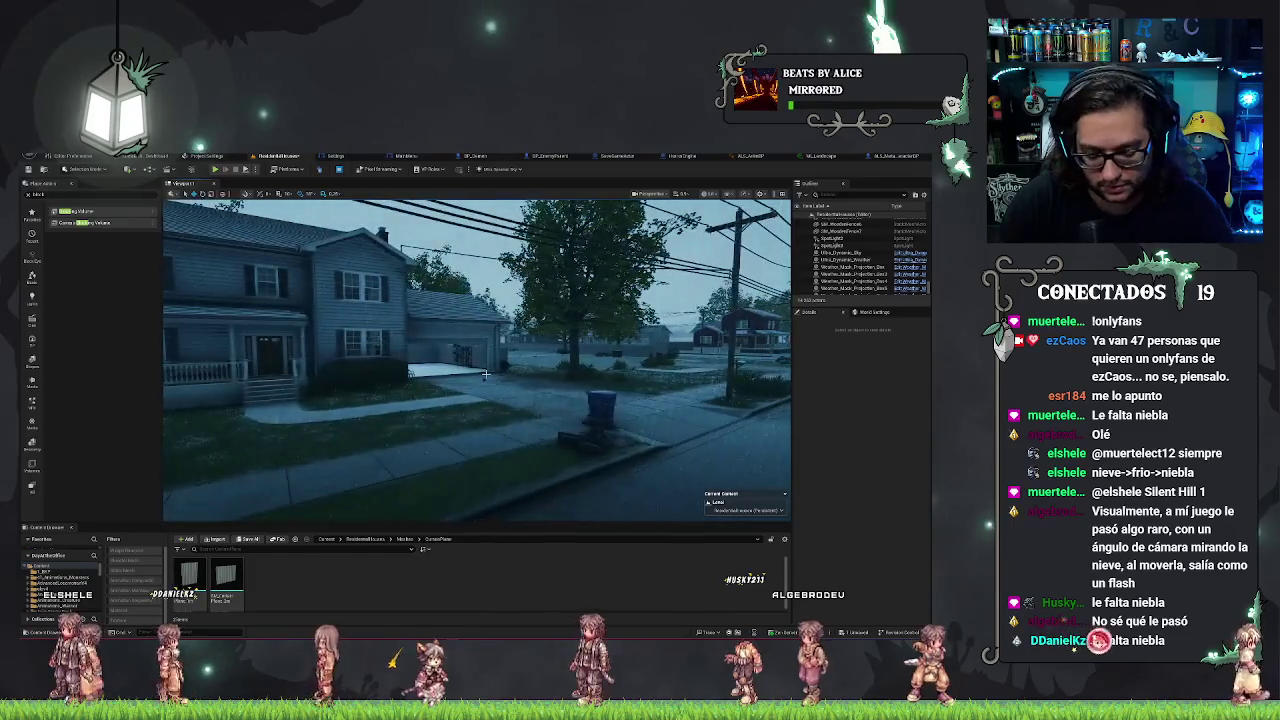
Apply a foggy preset to the Ultra Dynamic Weather actor.
{"action": "key", "text": "g"}
{"action": "key", "text": "s"}
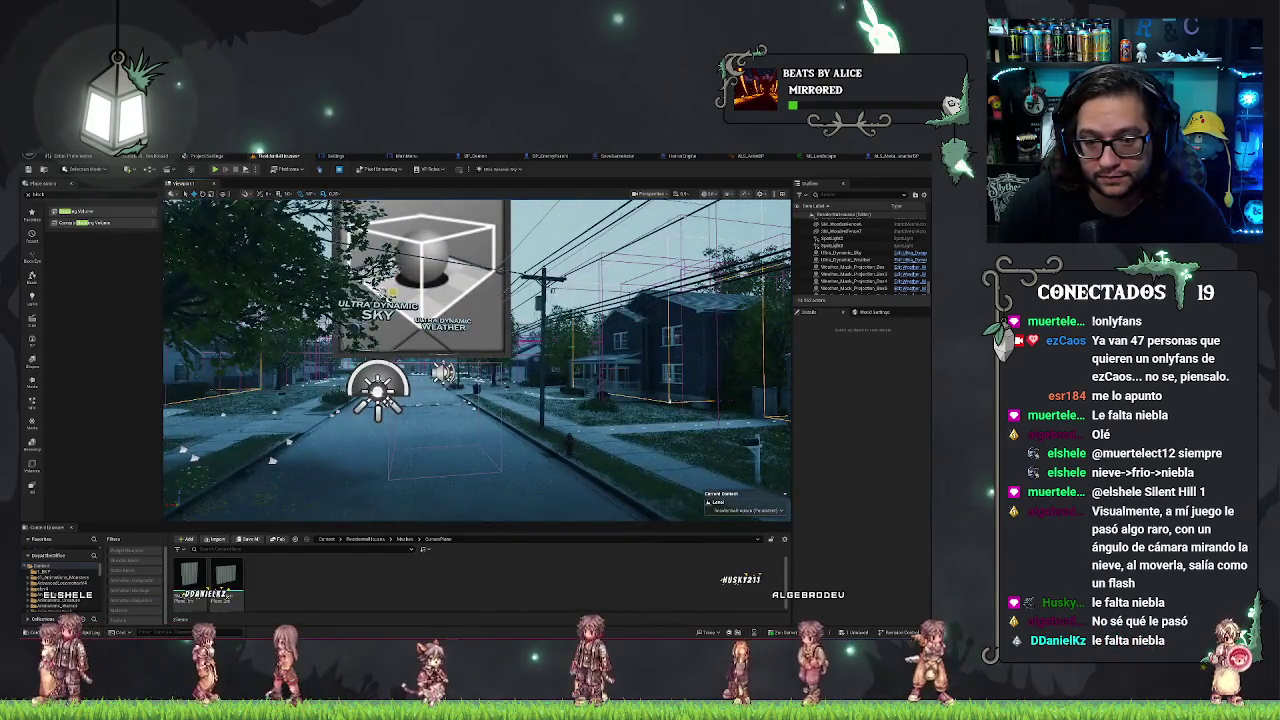
{"action": "left_click", "coordinate": [443, 322]}
{"action": "key", "text": "w"}
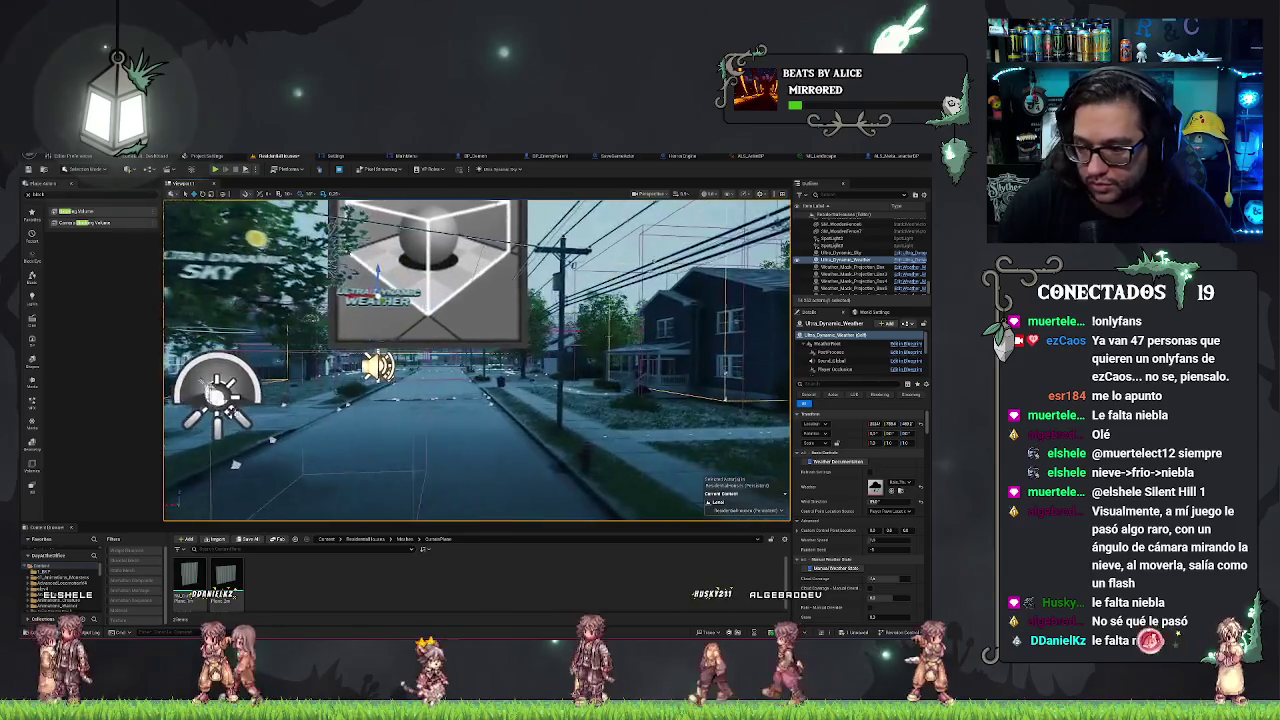
{"action": "left_click", "coordinate": [907, 483]}
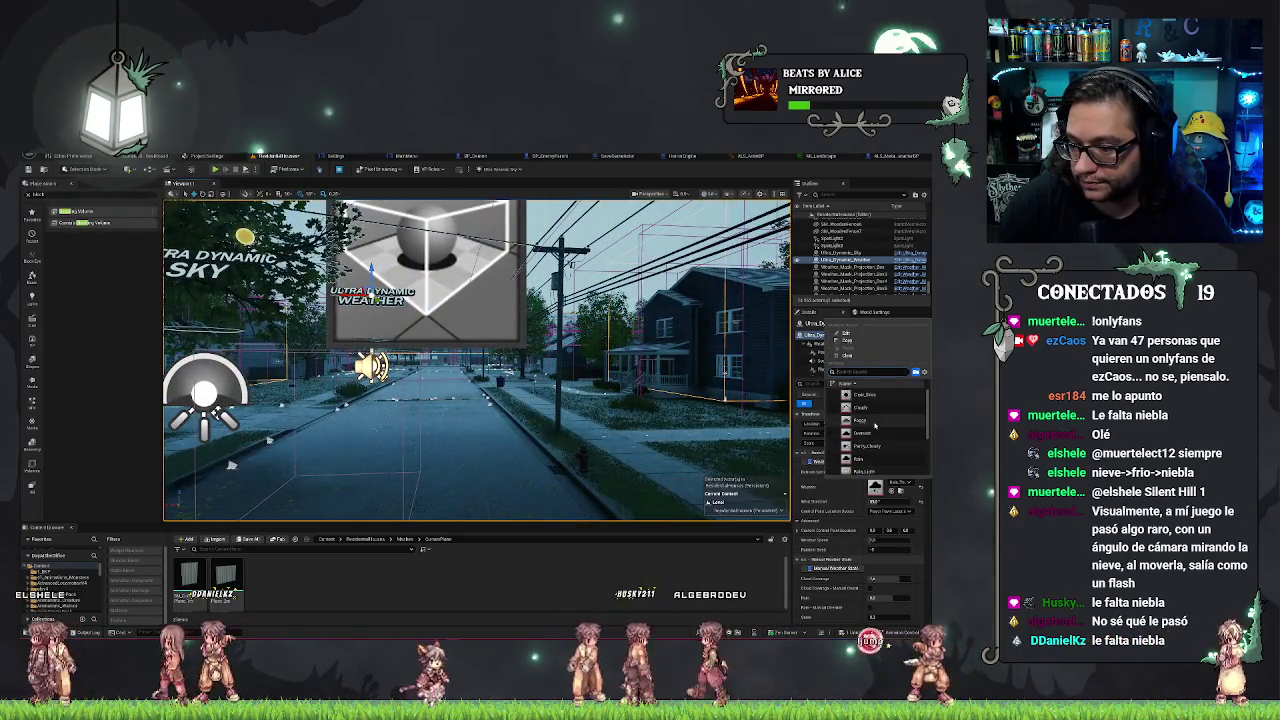
{"action": "left_click", "coordinate": [887, 437]}
{"action": "key", "text": "w"}
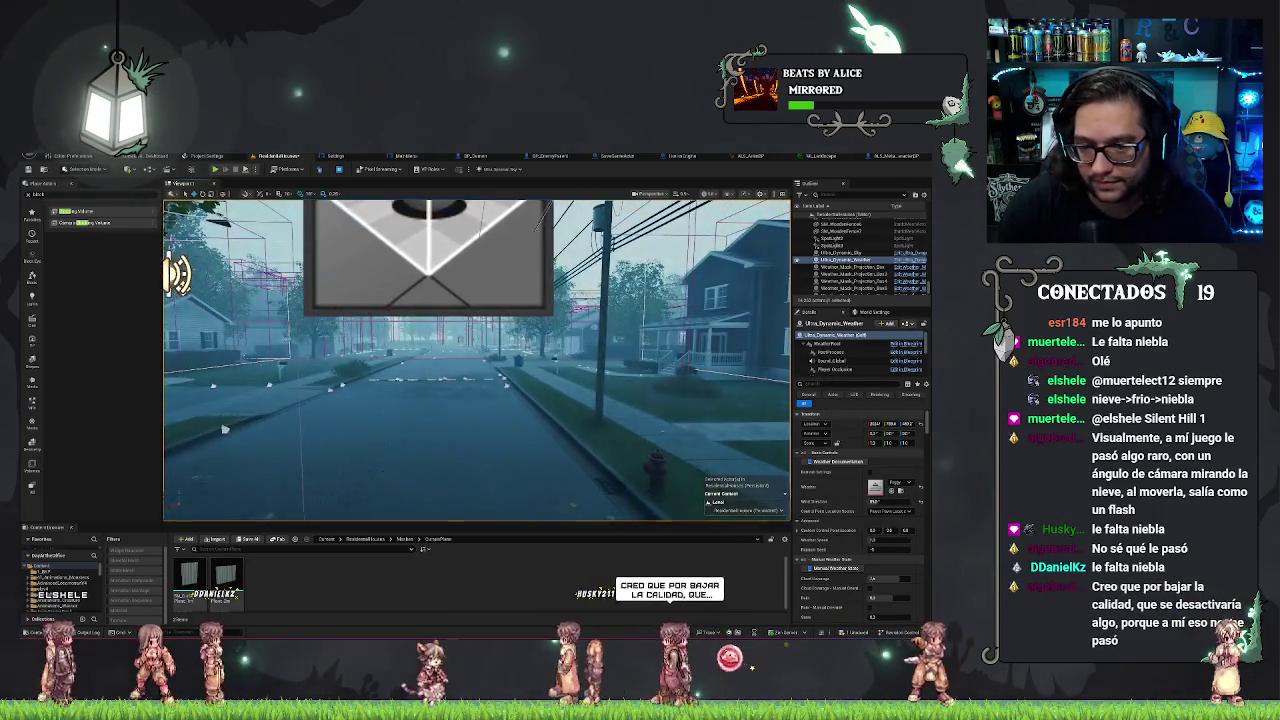
{"action": "mouse_move", "coordinate": [477, 400]}
{"action": "left_mouse_down"}
{"action": "mouse_move", "coordinate": [590, 400]}
{"action": "mouse_move", "coordinate": [500, 400]}
{"action": "left_mouse_up"}
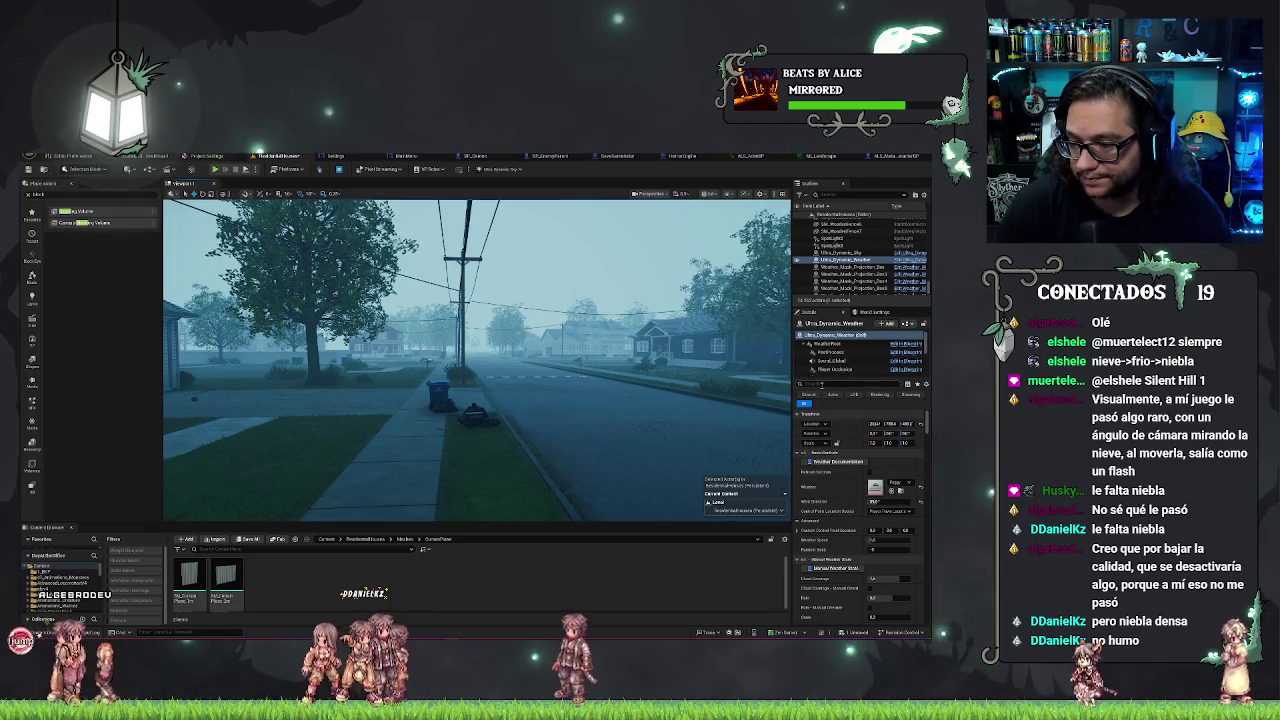
Filter Details for 'fog', set Fog to 350 then 500, and start a play test.
{"action": "type", "text": "fog"}
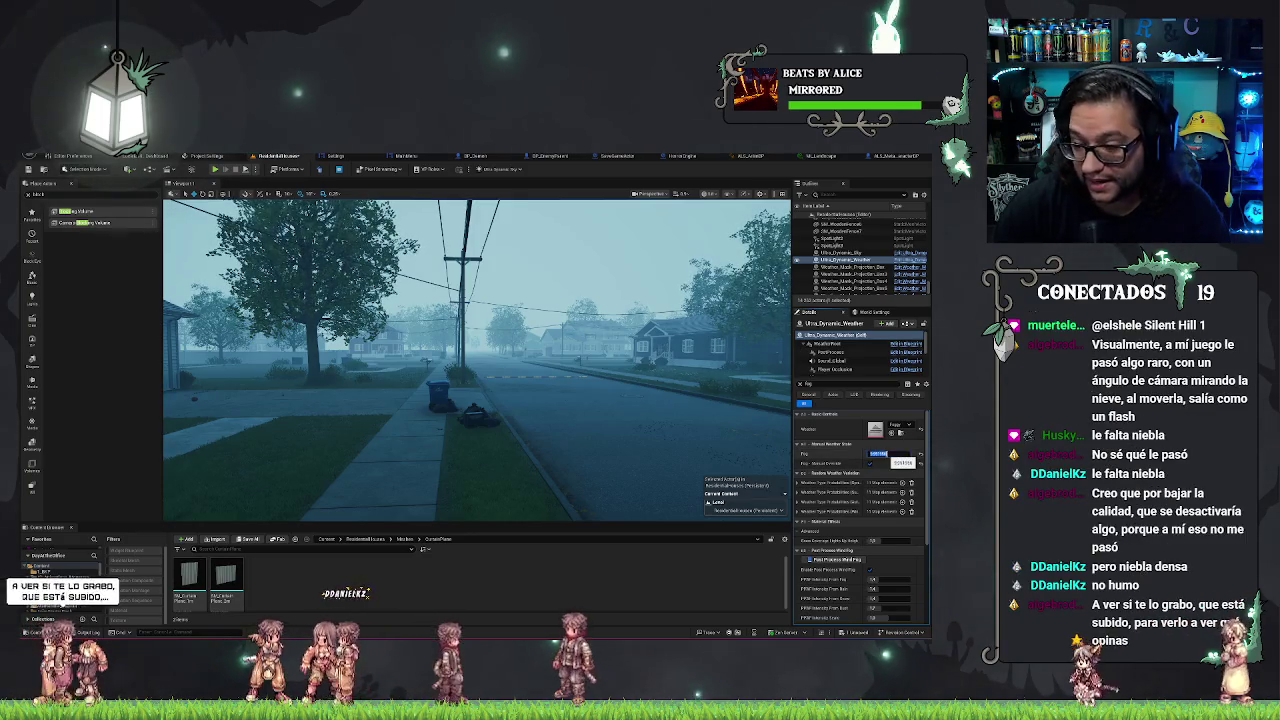
{"action": "left_click_drag", "start_coordinate": [876, 454], "coordinate": [897, 462]}
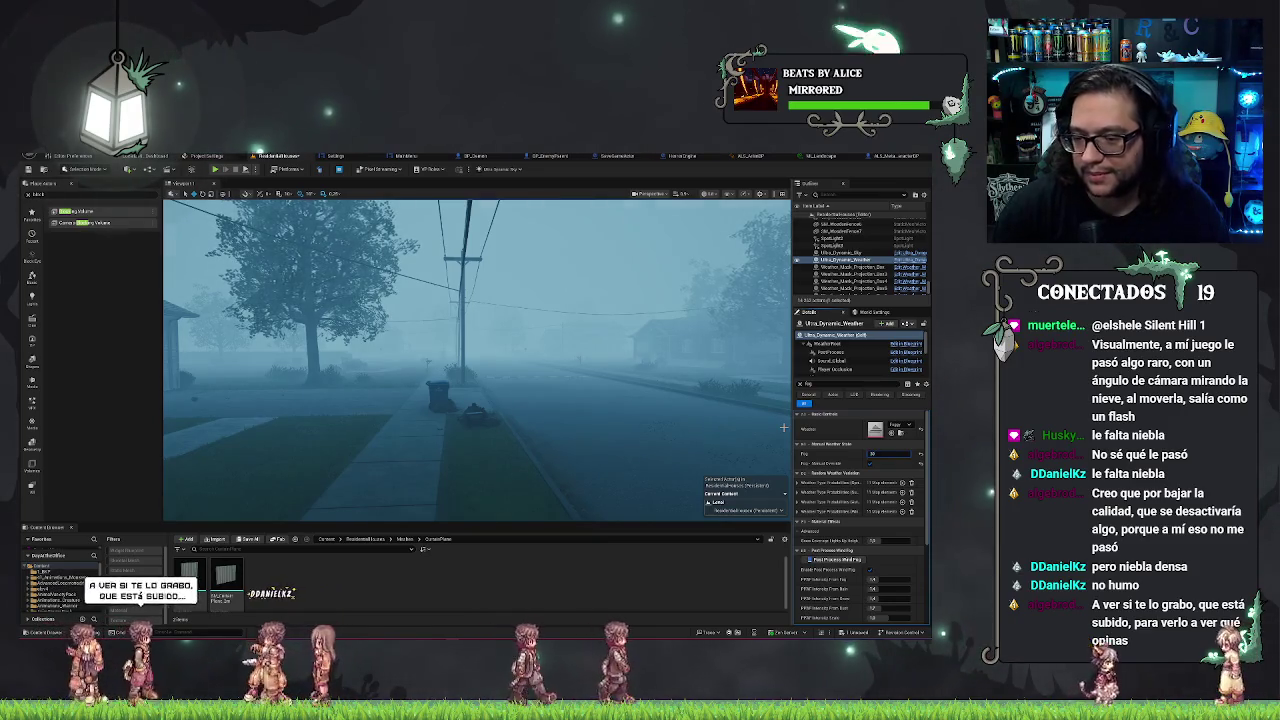
{"action": "type", "text": "350"}
{"action": "key", "text": "Return"}
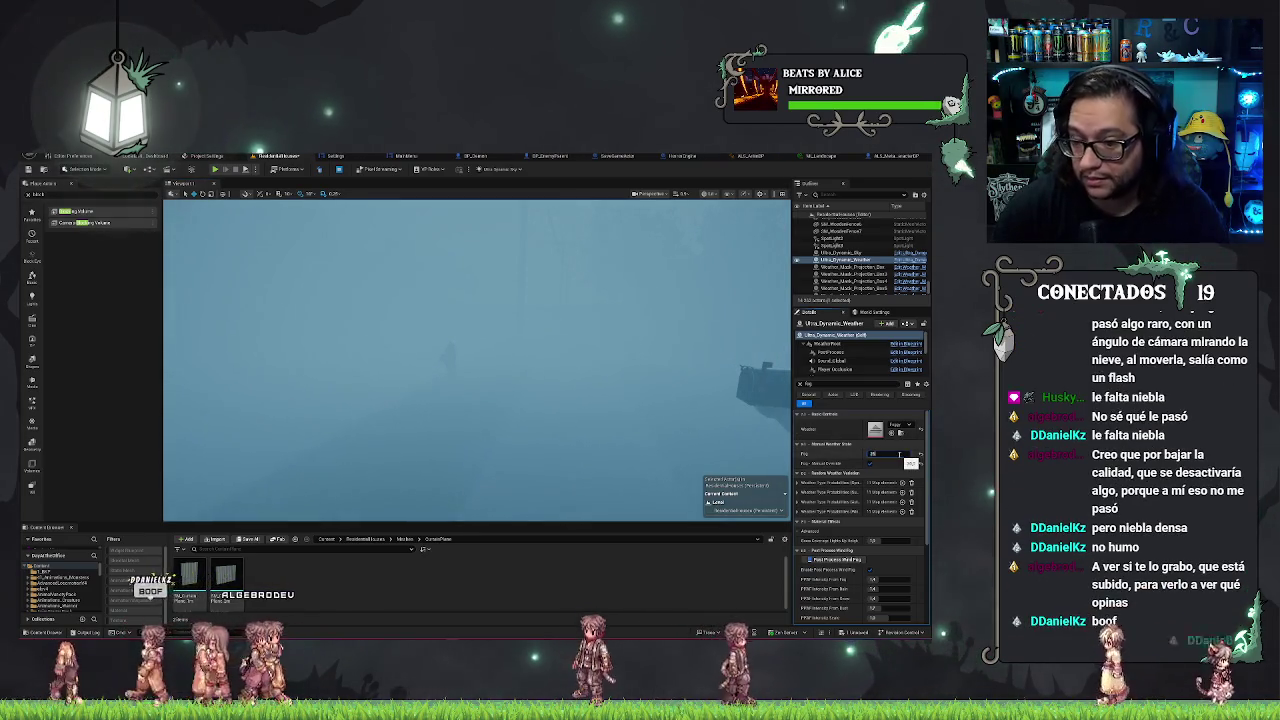
{"action": "type", "text": "500"}
{"action": "key", "text": "Return"}
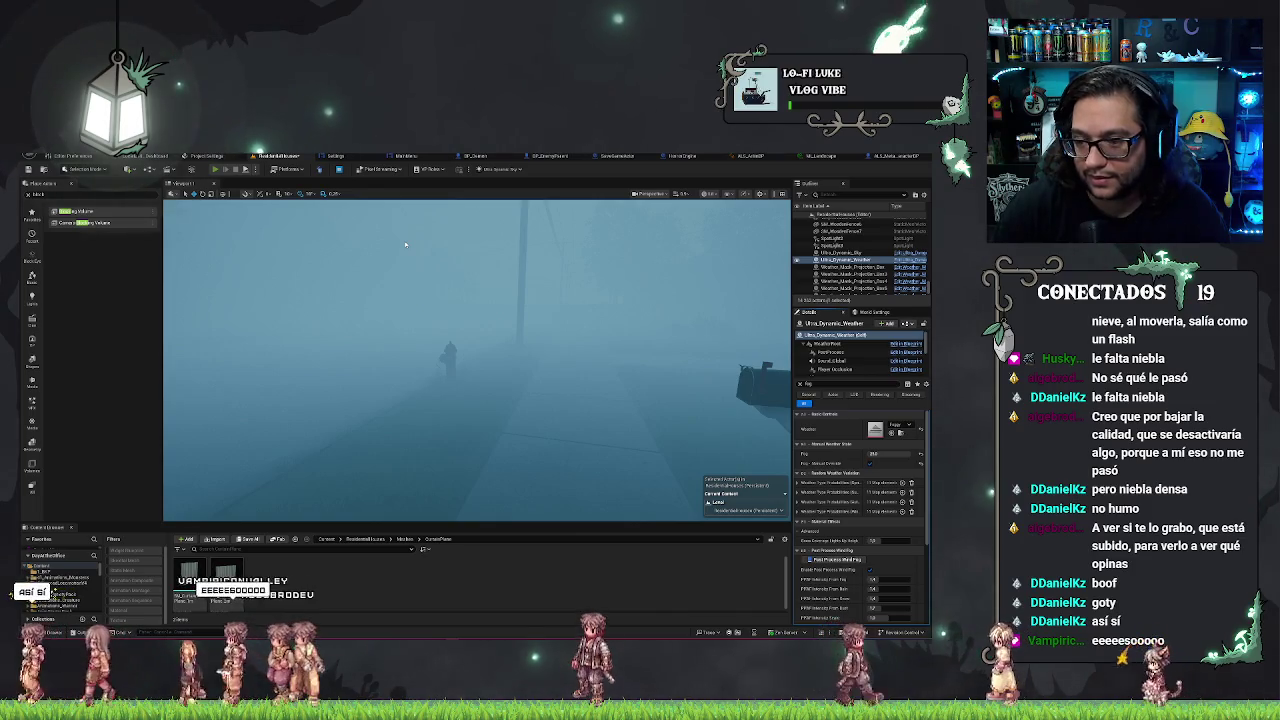
{"action": "key", "text": "alt+p"}
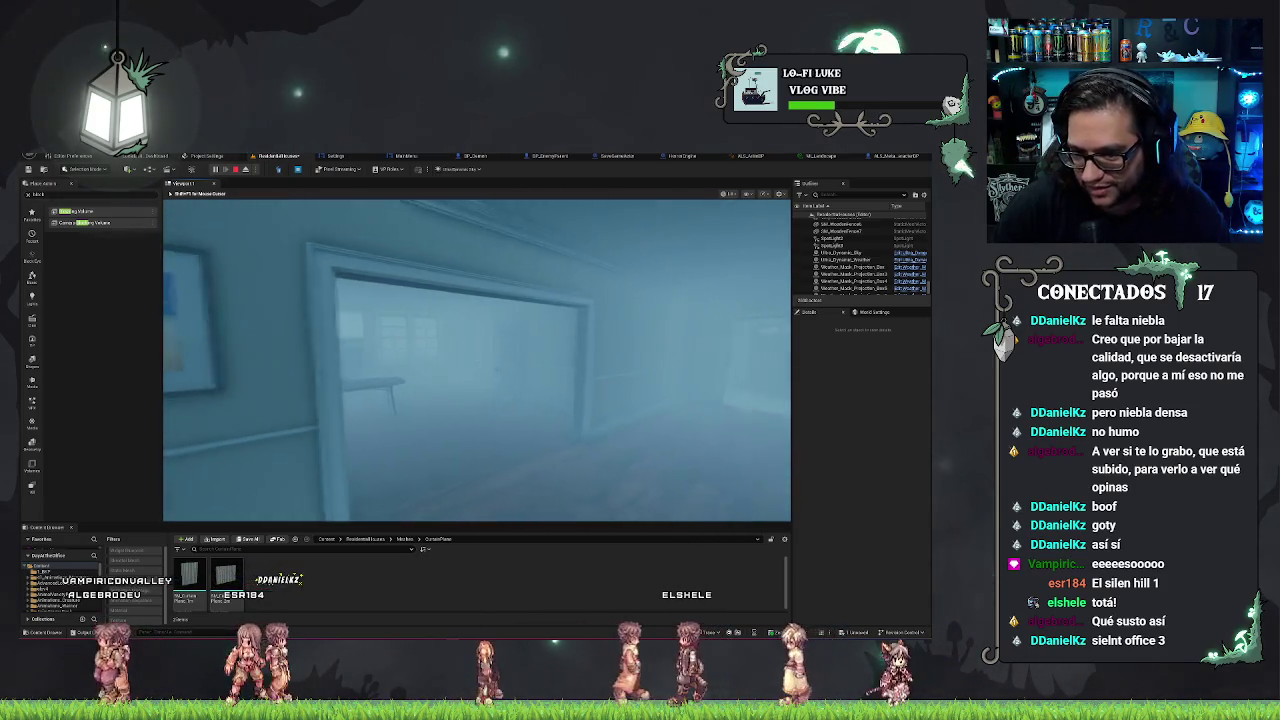
Stop the Play-In-Editor session with Esc to get back to the level editor.
{"action": "key", "text": "Escape"}
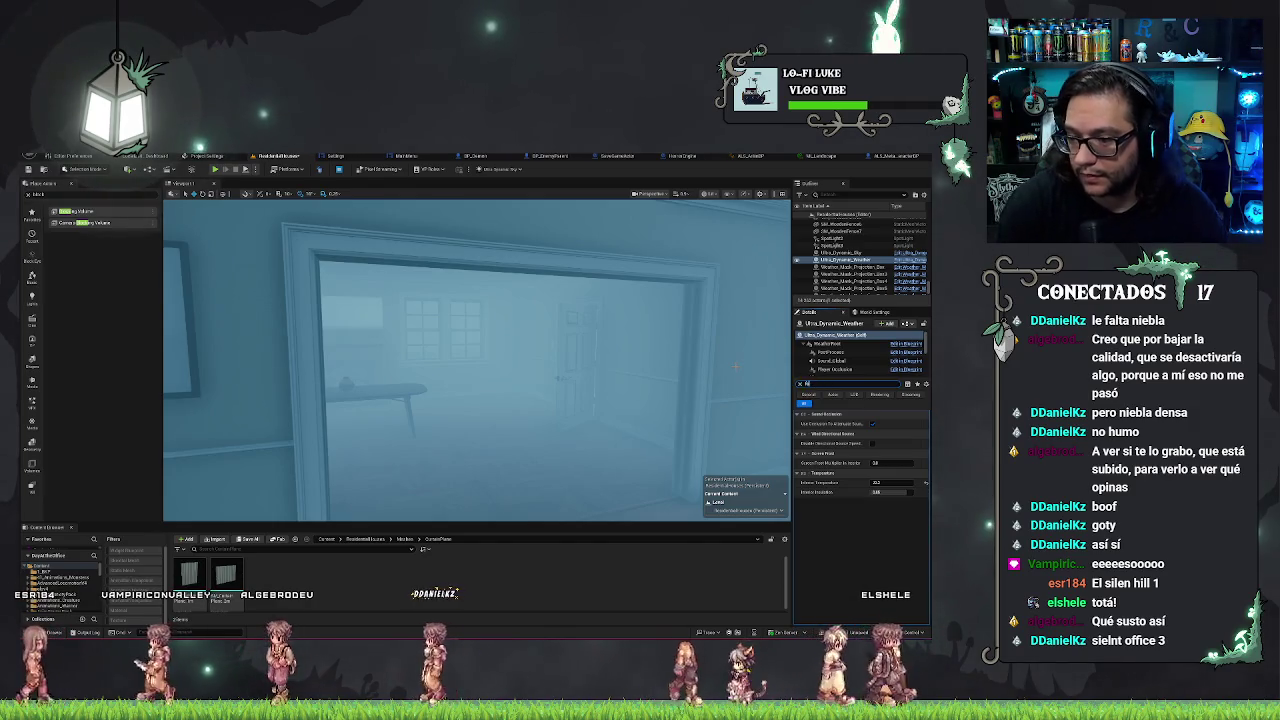
Select the Ultra_Dynamic_Sky actor in the Outliner.
{"action": "type", "text": "g"}
{"action": "scroll", "coordinate": [817, 501], "scroll_direction": "down", "scroll_amount": 3}
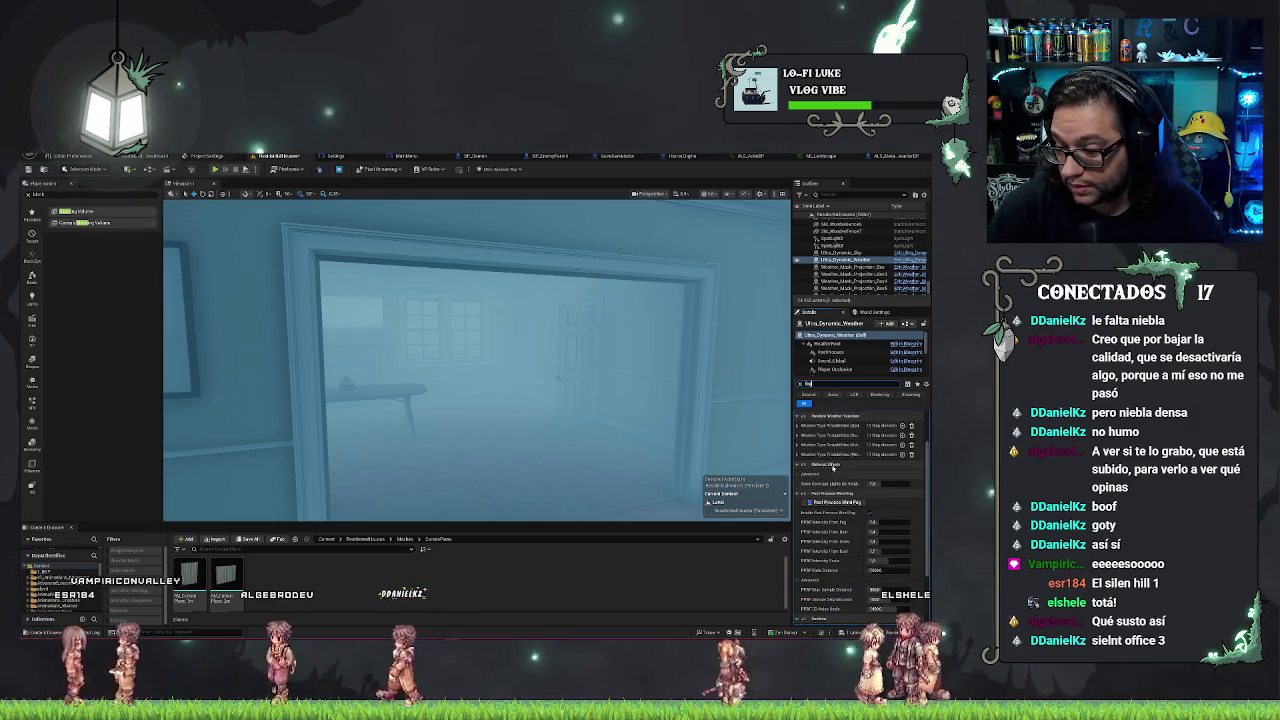
{"action": "scroll", "coordinate": [835, 465], "scroll_direction": "down", "scroll_amount": 4}
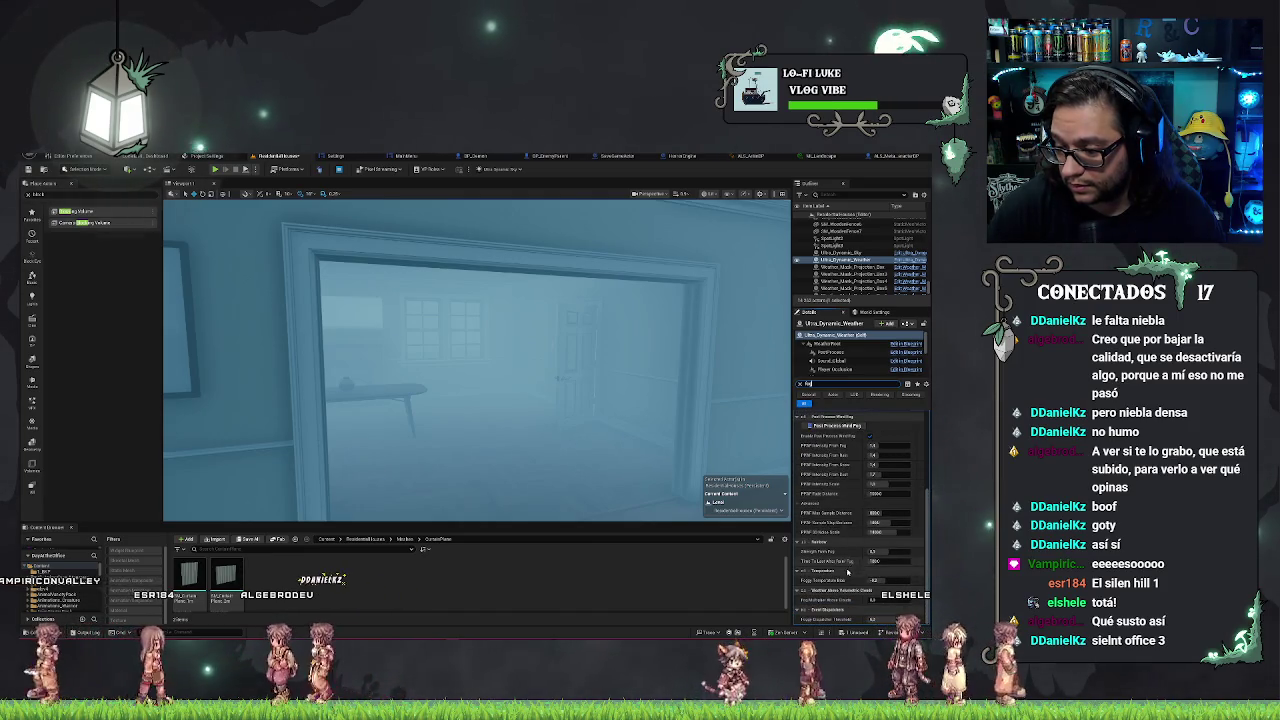
{"action": "key", "text": "f"}
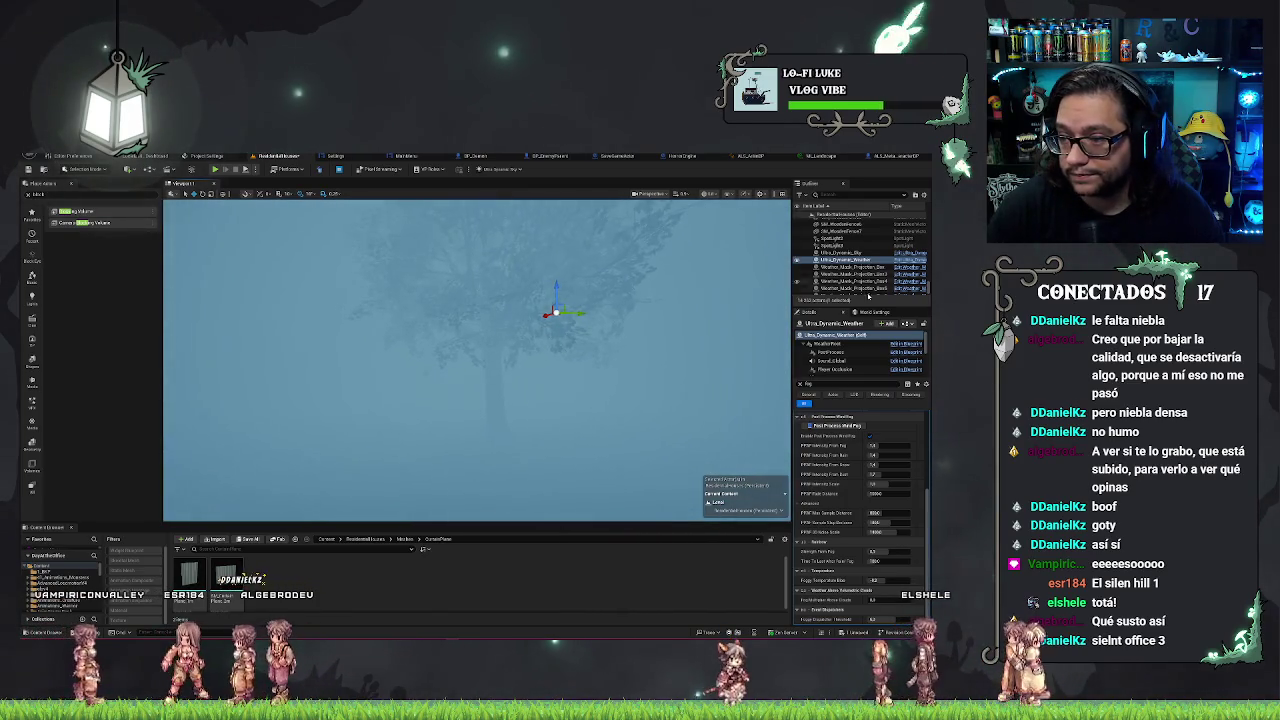
{"action": "left_click", "coordinate": [843, 253]}
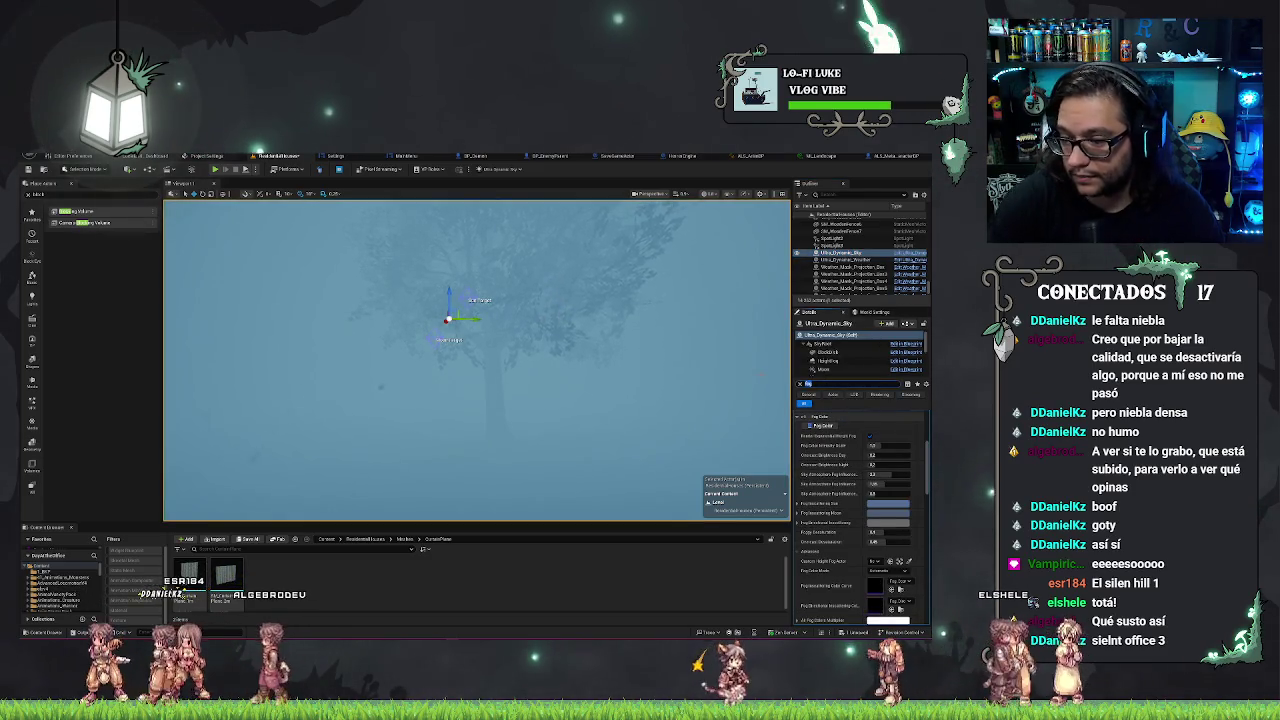
Adjust the sky's Interior Adjustments value, save the map, and start a play test.
{"action": "type", "text": "Interior"}
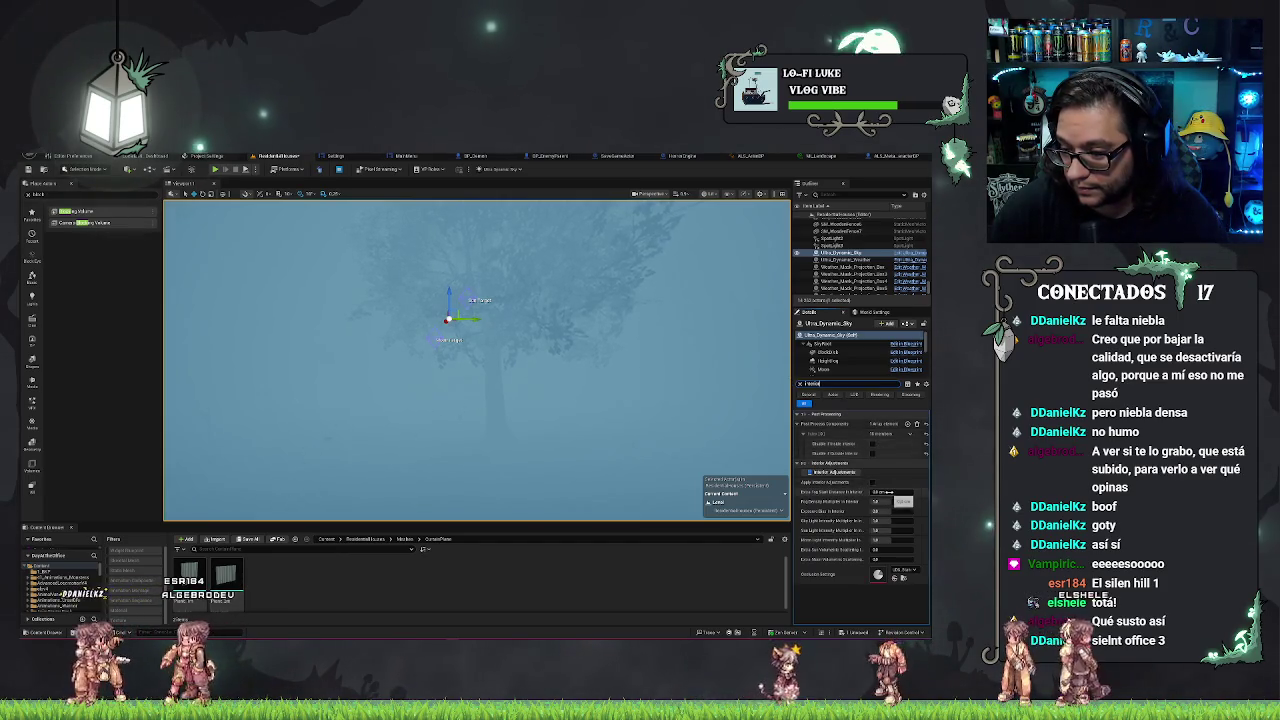
{"action": "left_click_drag", "start_coordinate": [887, 492], "coordinate": [863, 490]}
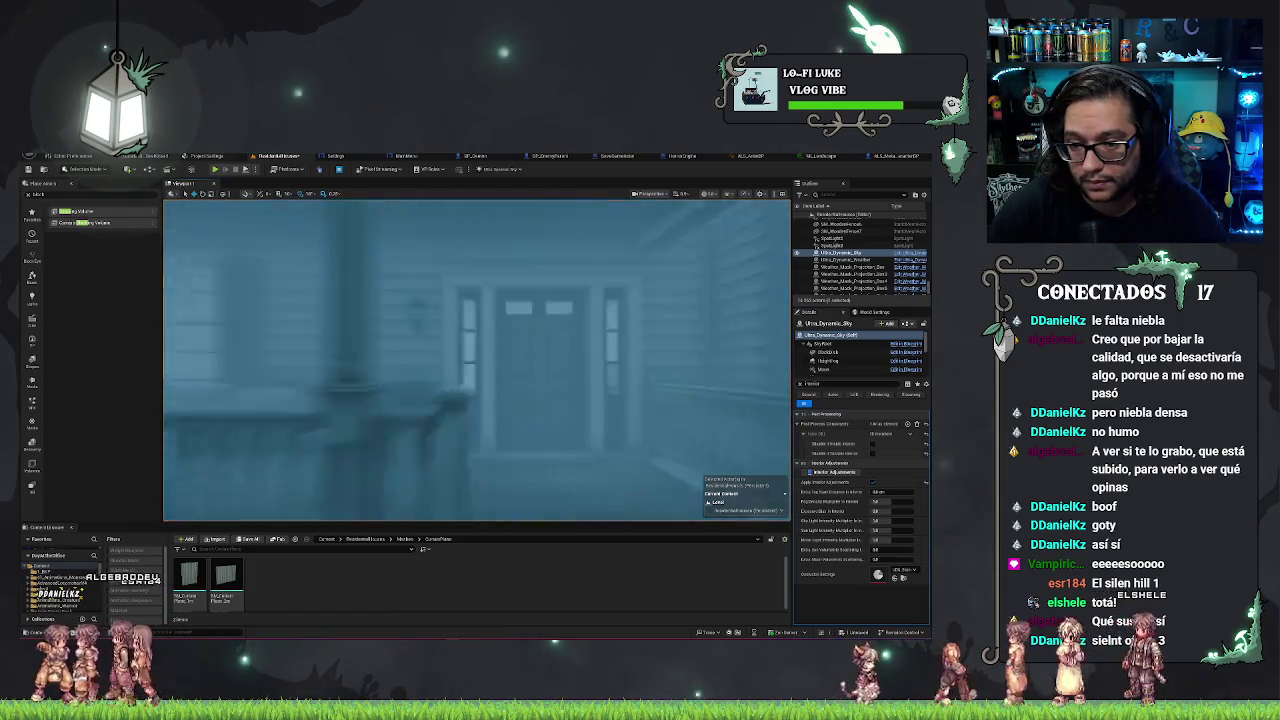
{"action": "left_click", "coordinate": [887, 492]}
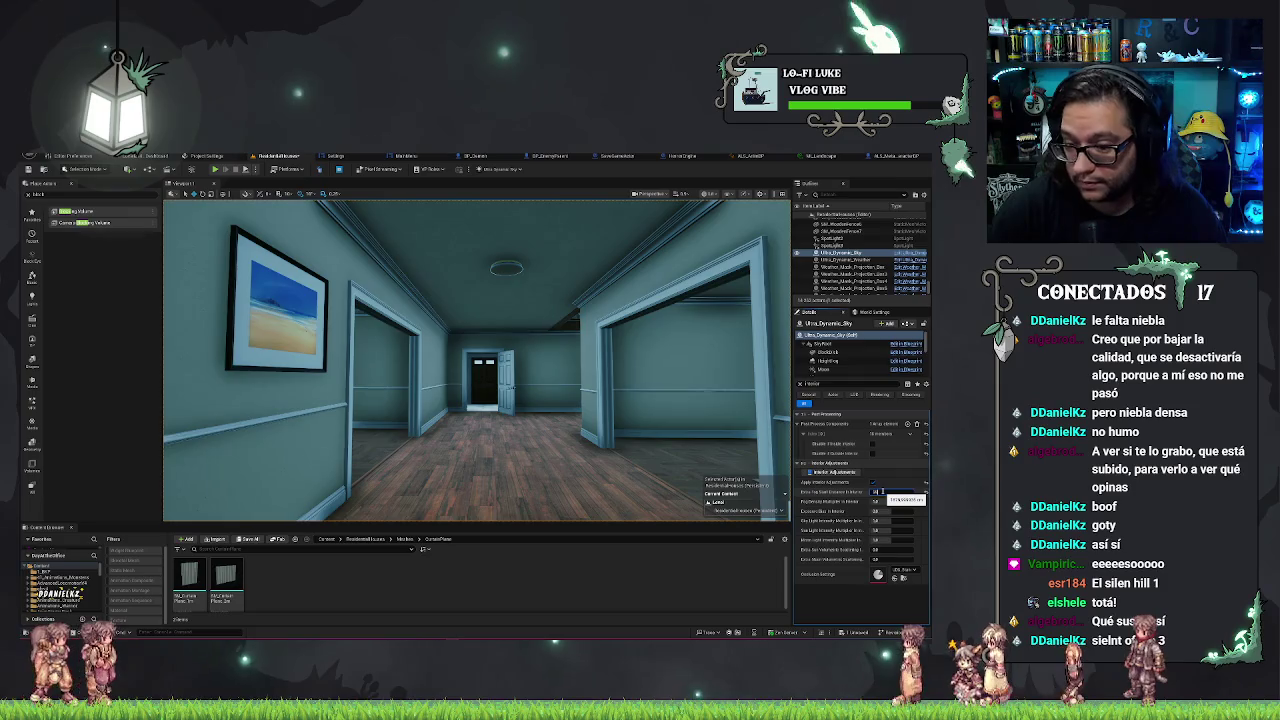
{"action": "key", "text": "ctrl+s"}
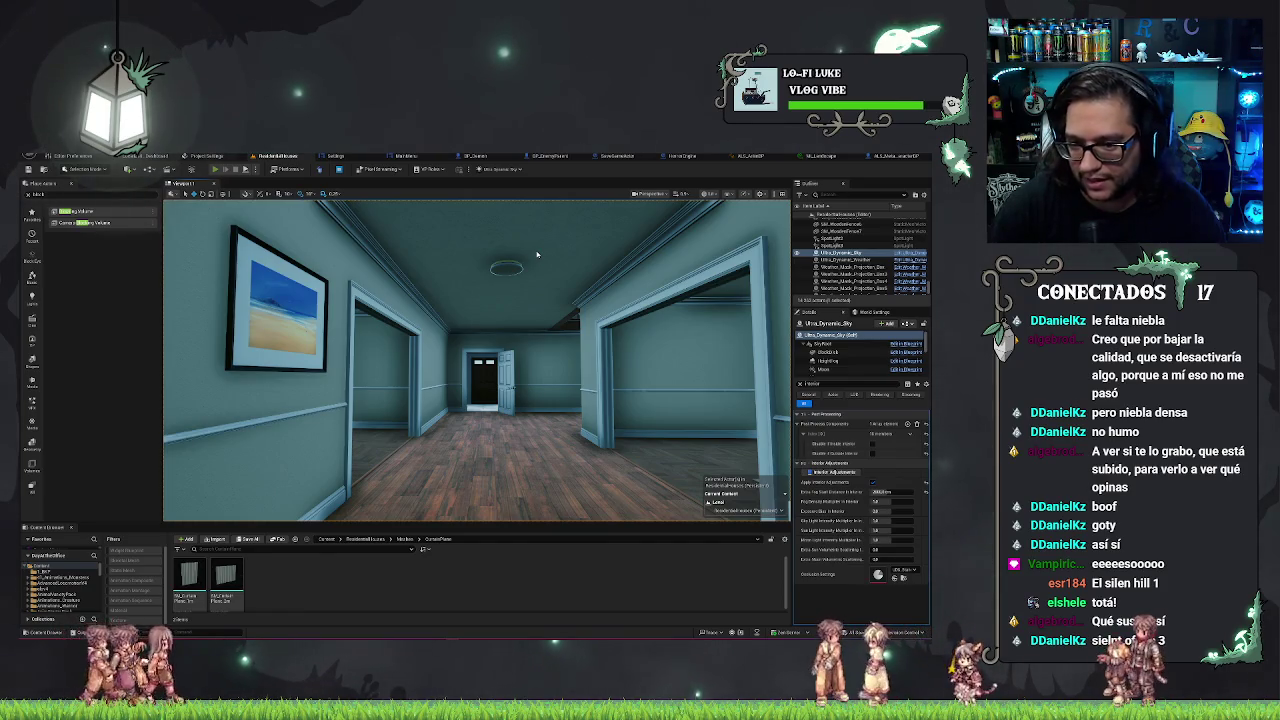
{"action": "key", "text": "alt+p"}
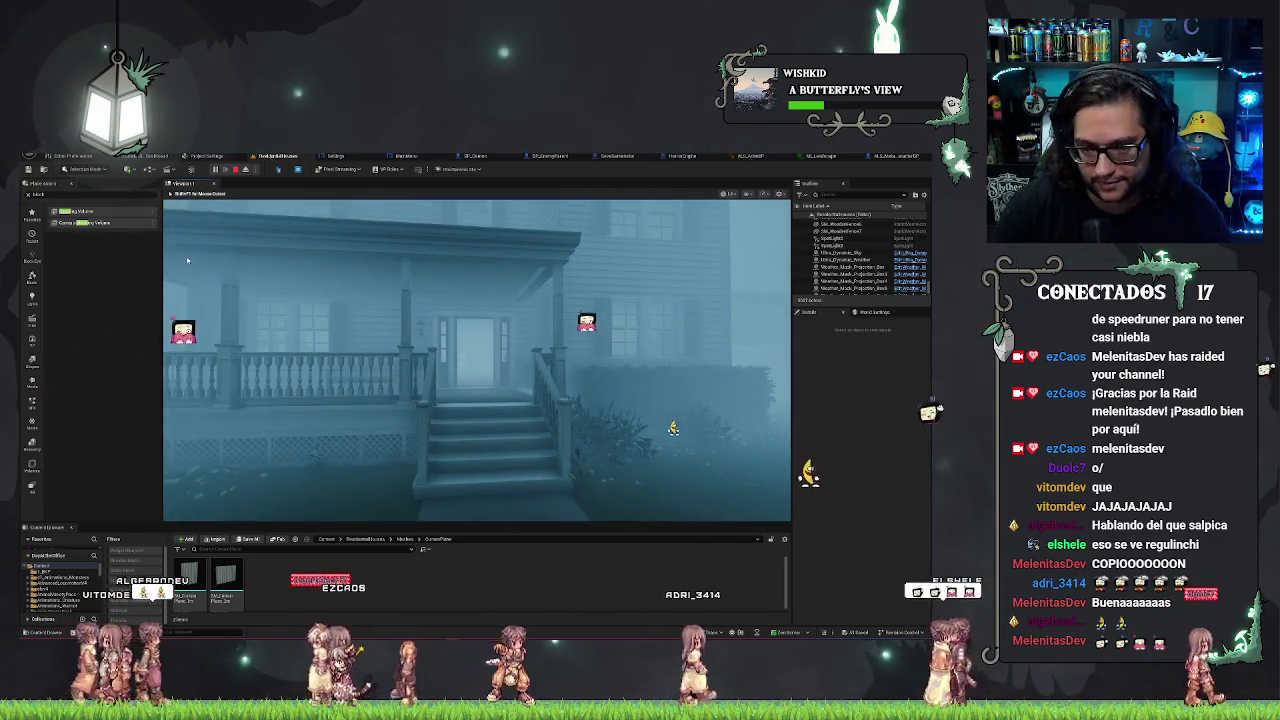
Stop the play test, set Interior Adjustments to 0, then watch a clip fullscreen.
{"action": "key", "text": "Escape"}
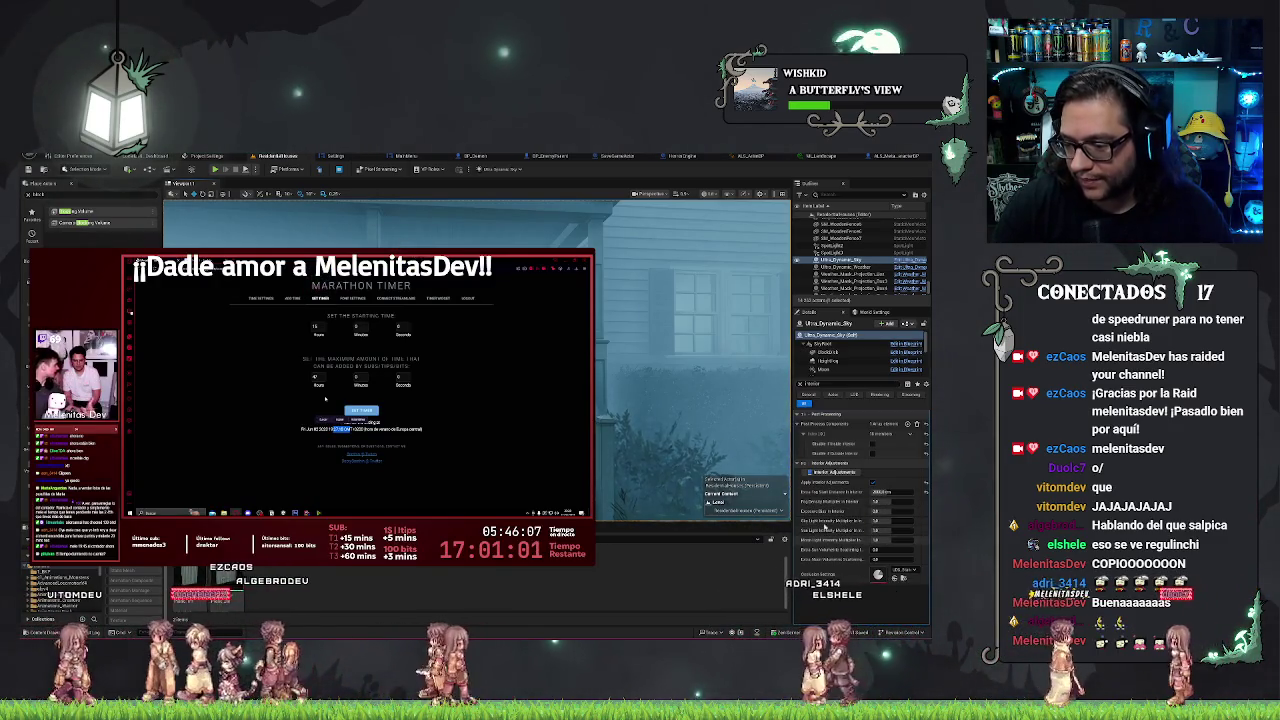
{"action": "left_click", "coordinate": [883, 491]}
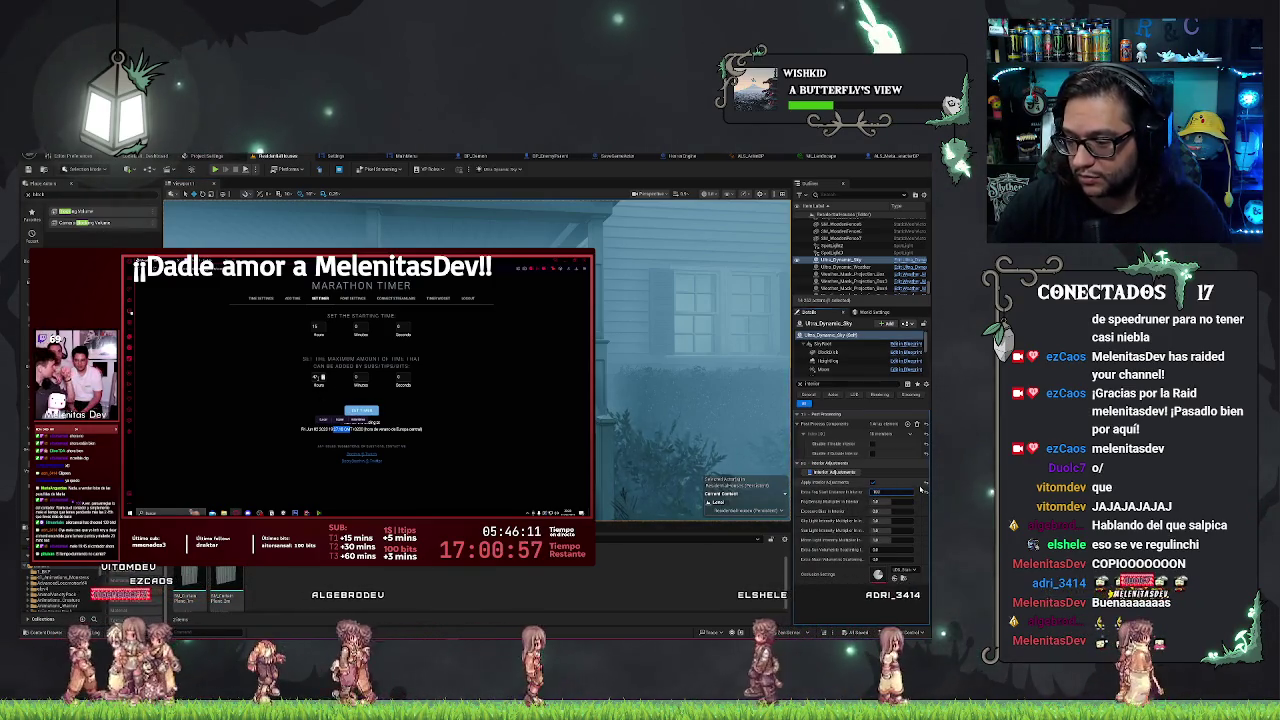
{"action": "key", "text": "Return"}
{"action": "type", "text": "0"}
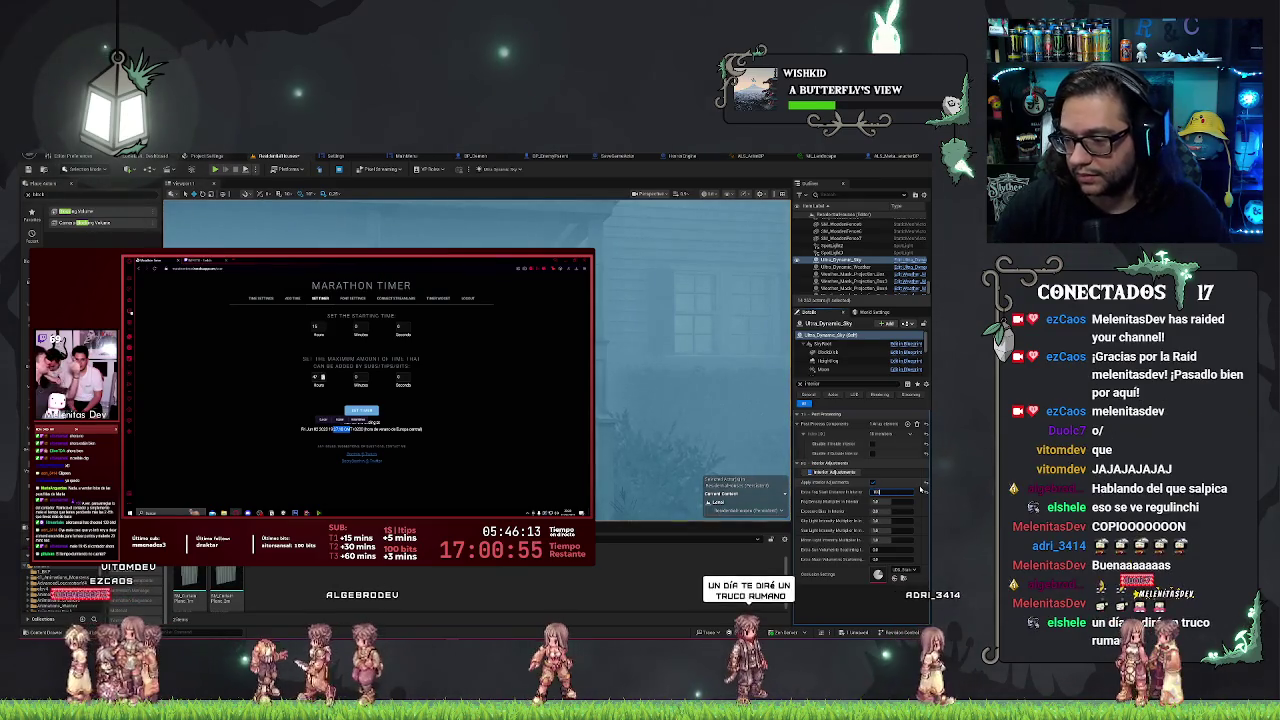
{"action": "left_click", "coordinate": [870, 490]}
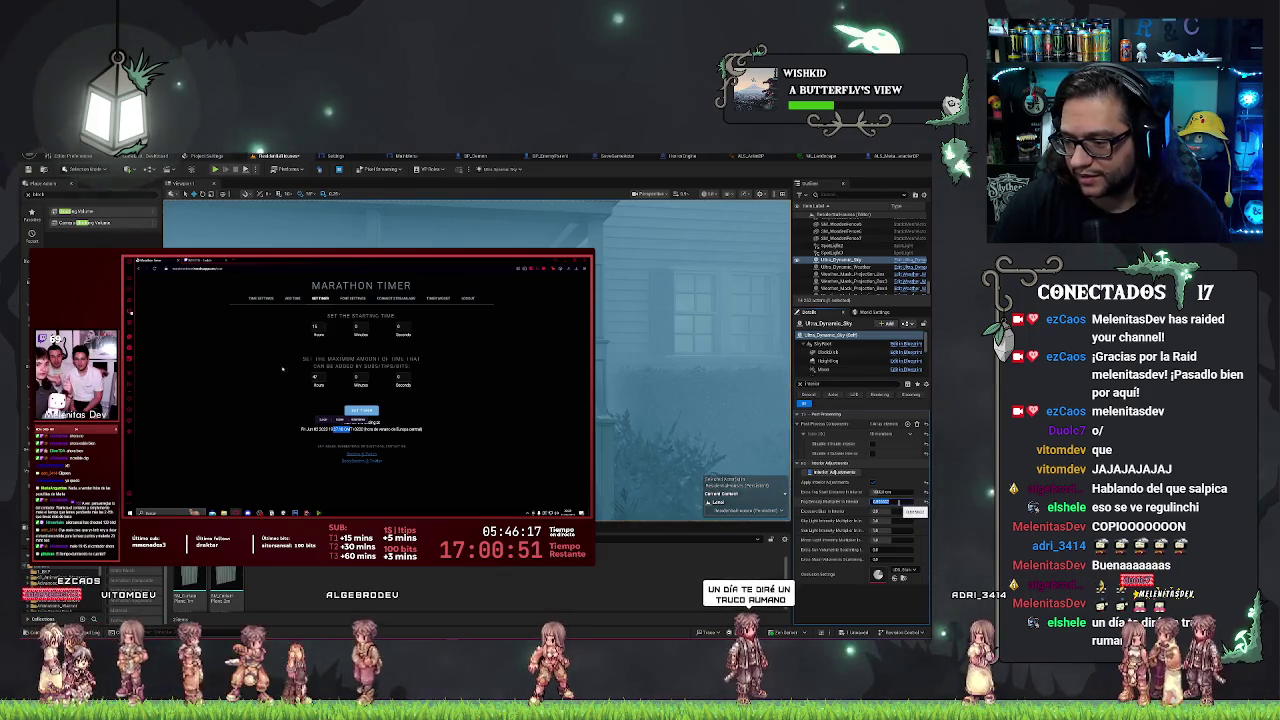
{"action": "key", "text": "Return"}
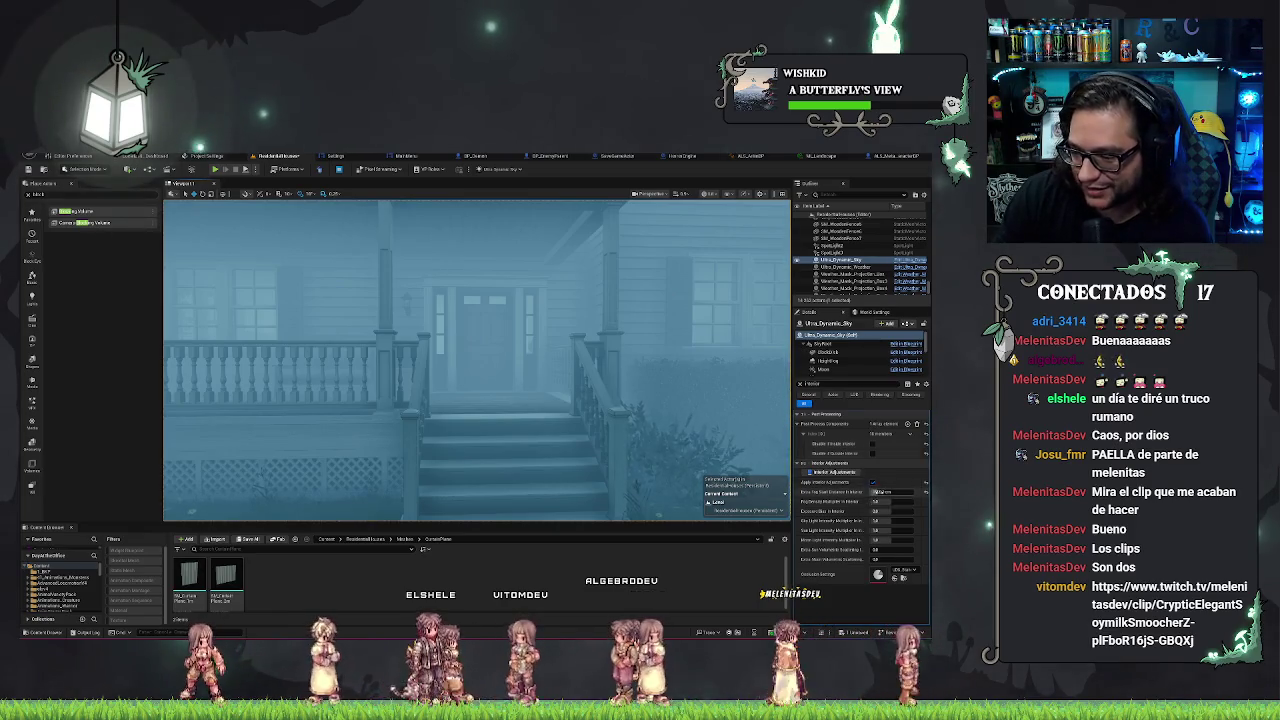
{"action": "left_click", "coordinate": [878, 492]}
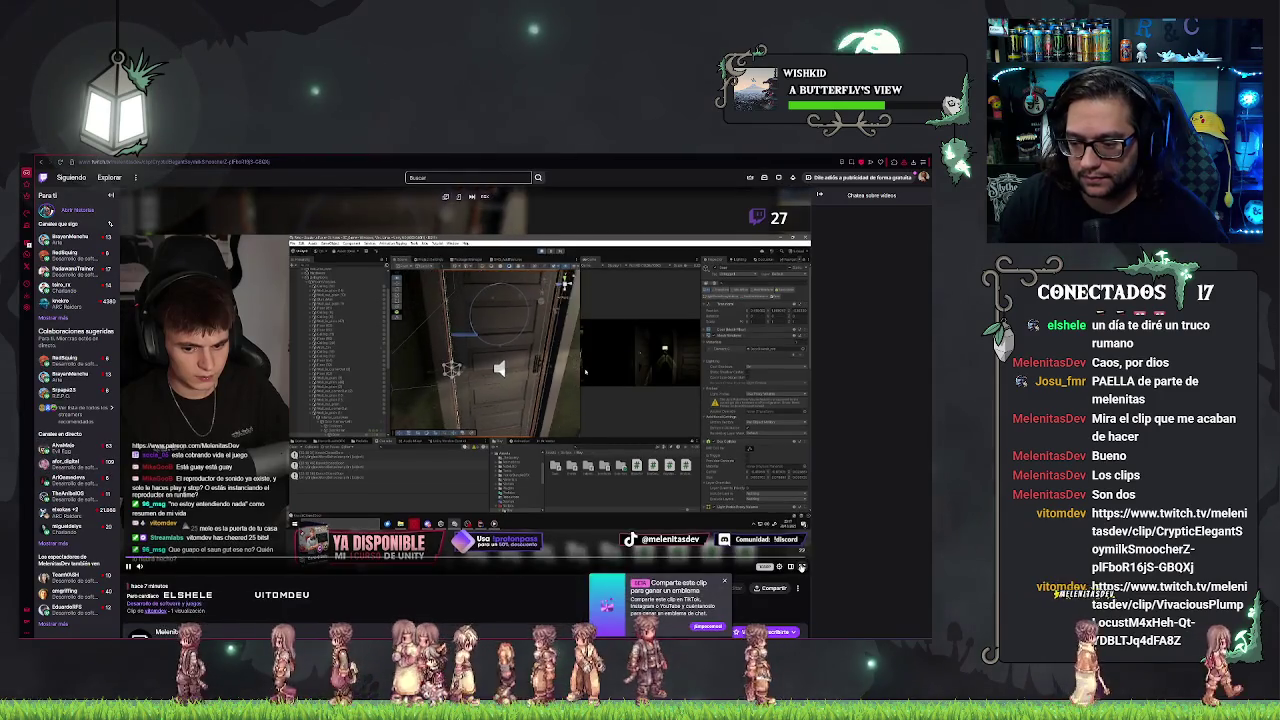
{"action": "left_click", "coordinate": [801, 567]}
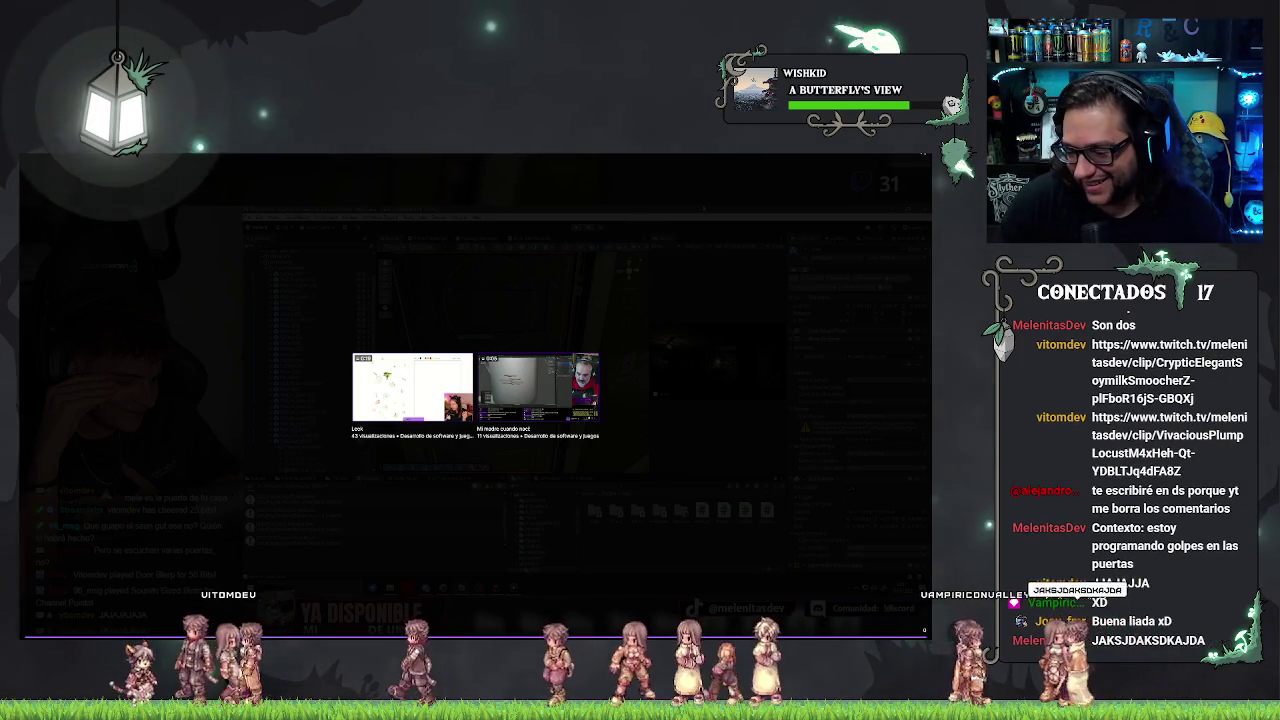
Exit fullscreen, load the second clip URL from chat, and play it fullscreen.
{"action": "key", "text": "Escape"}
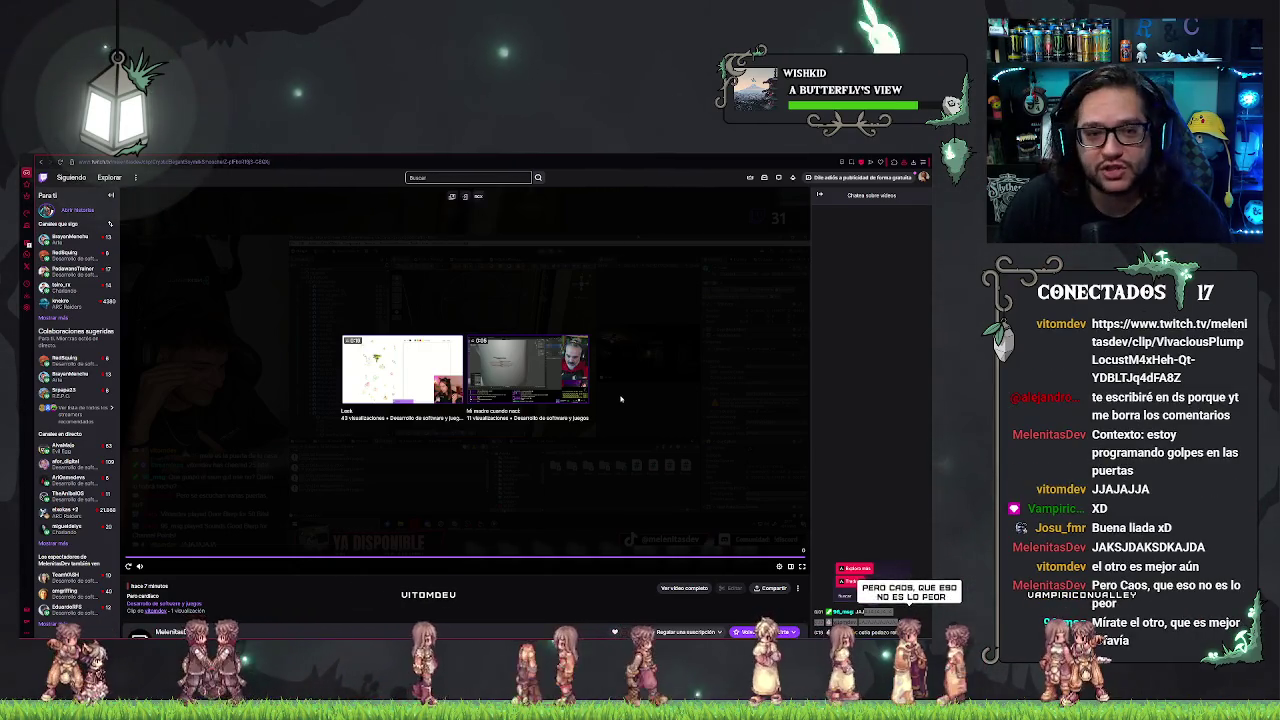
{"action": "key", "text": "ctrl+v"}
{"action": "key", "text": "Return"}
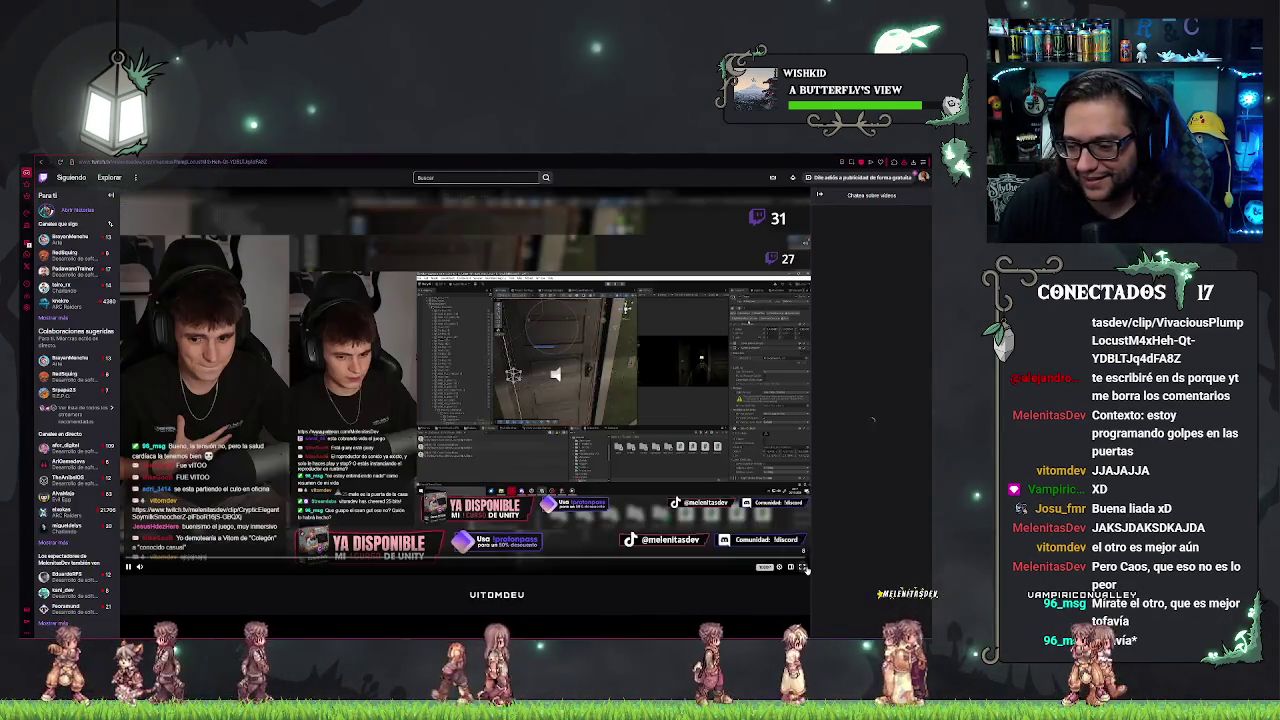
{"action": "left_click", "coordinate": [802, 566]}
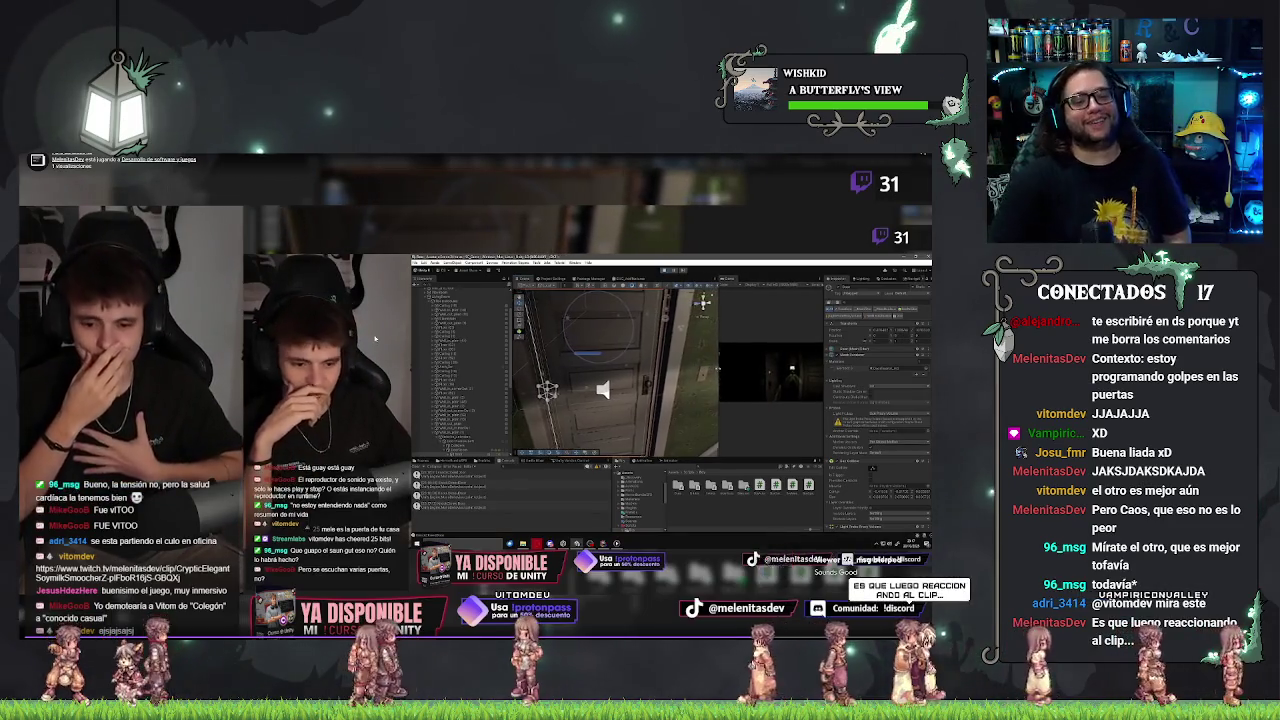
Replay the Twitch clip and return it to fullscreen.
{"action": "key", "text": "Escape"}
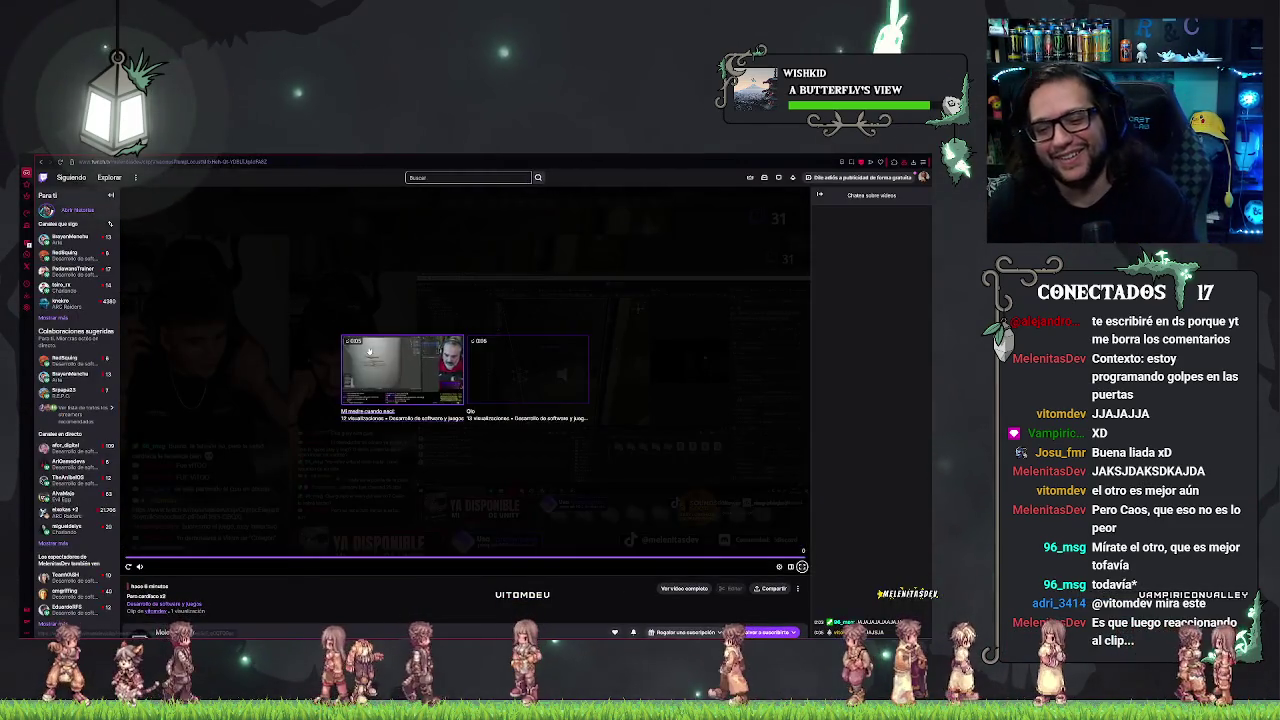
{"action": "double_click", "coordinate": [582, 502]}
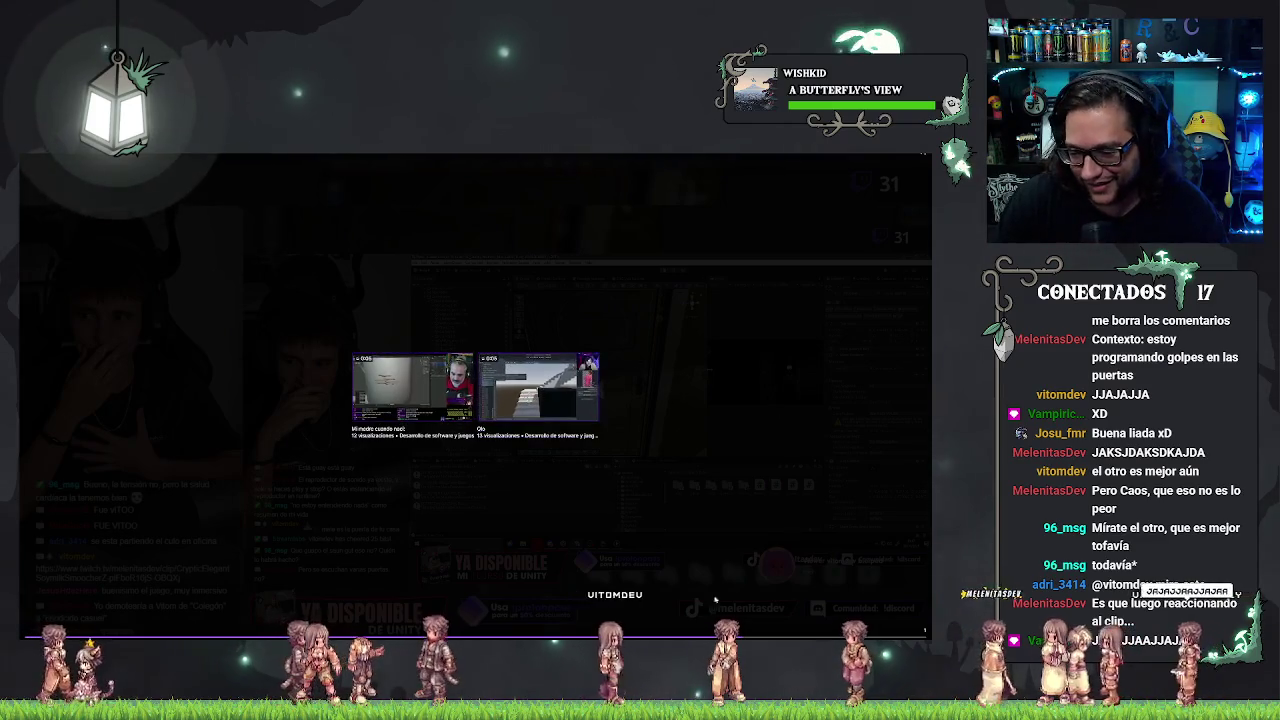
{"action": "left_click", "coordinate": [321, 457]}
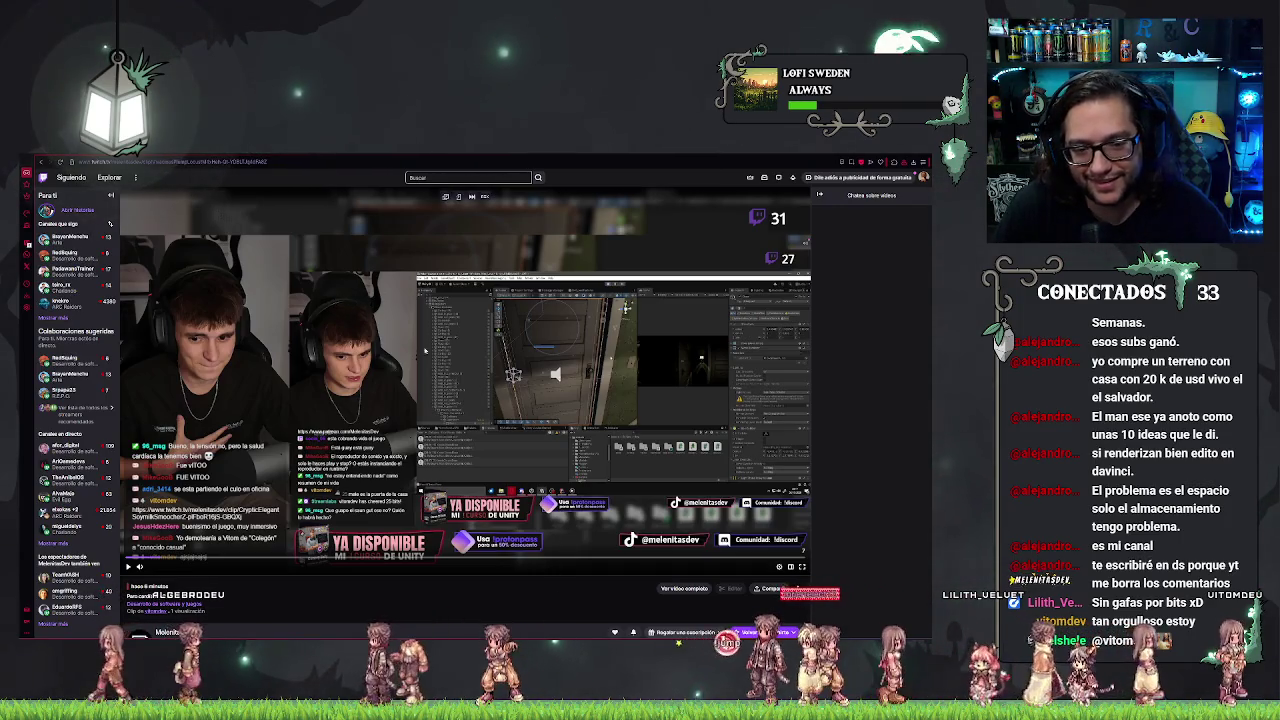
{"action": "double_click", "coordinate": [284, 338]}
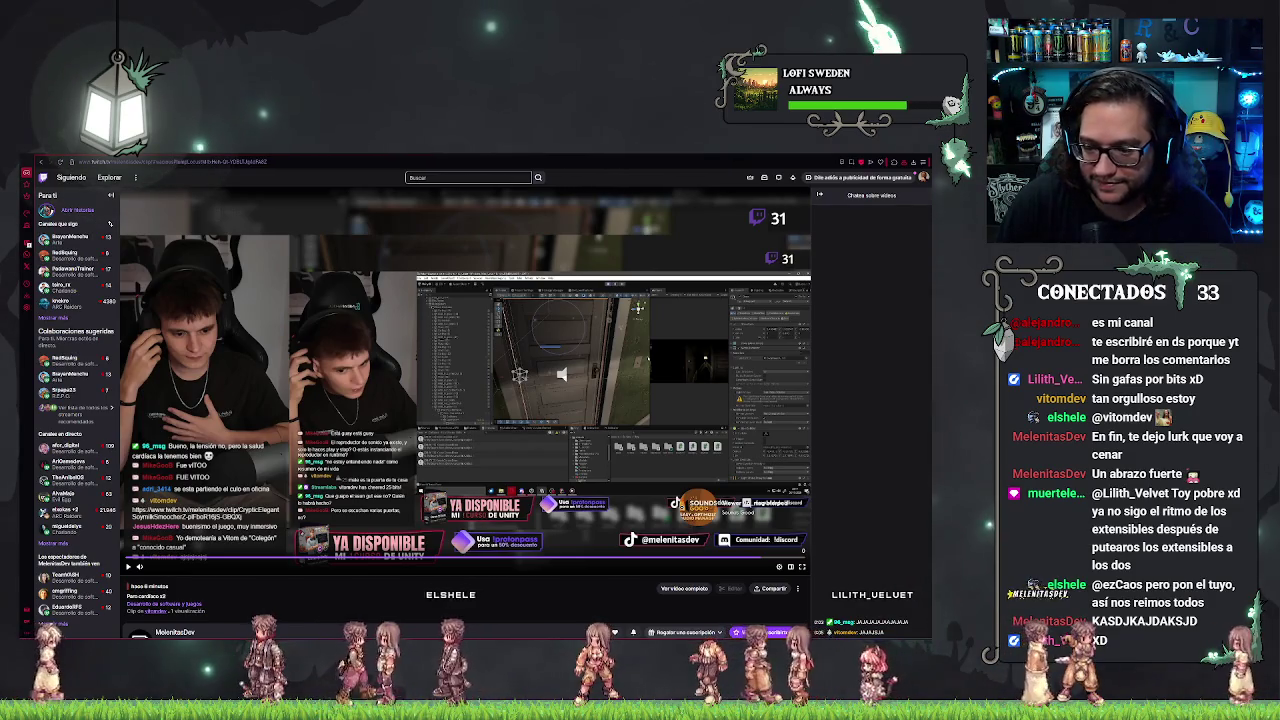
Back in Unreal, select Ultra_Dynamic_Weather and start filtering its properties.
{"action": "key", "text": "alt+Tab"}
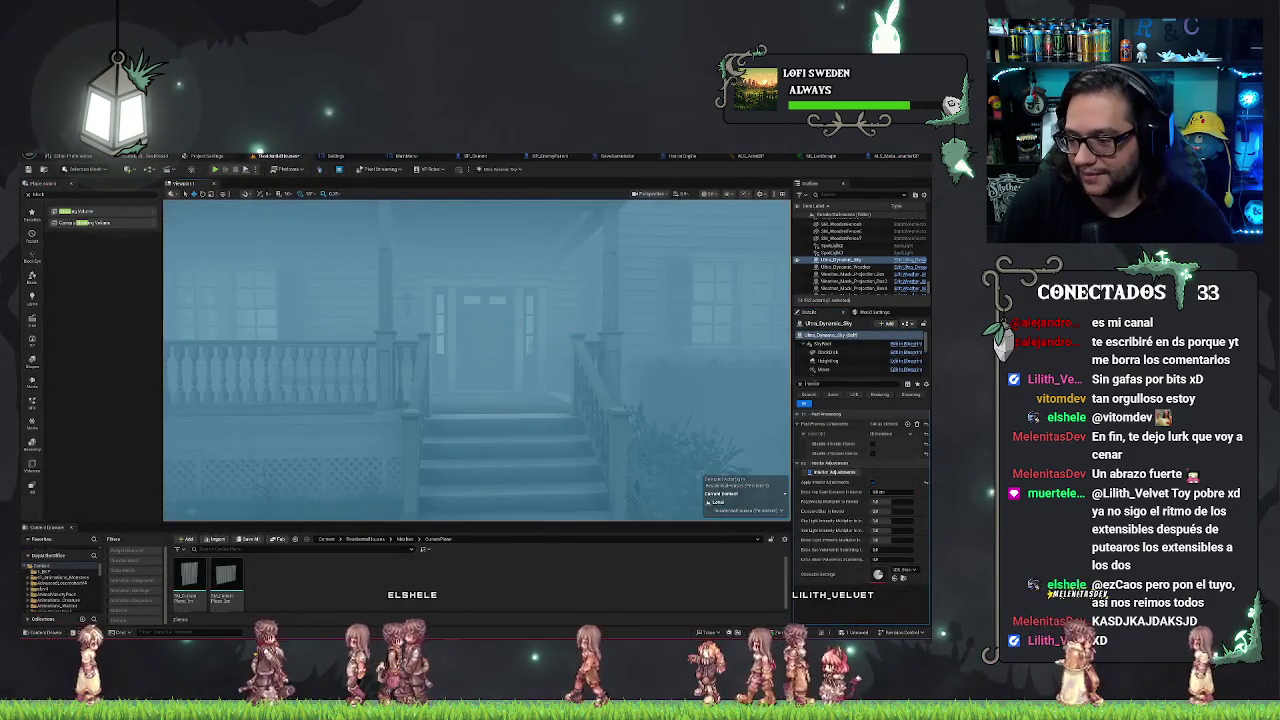
{"action": "key", "text": "a"}
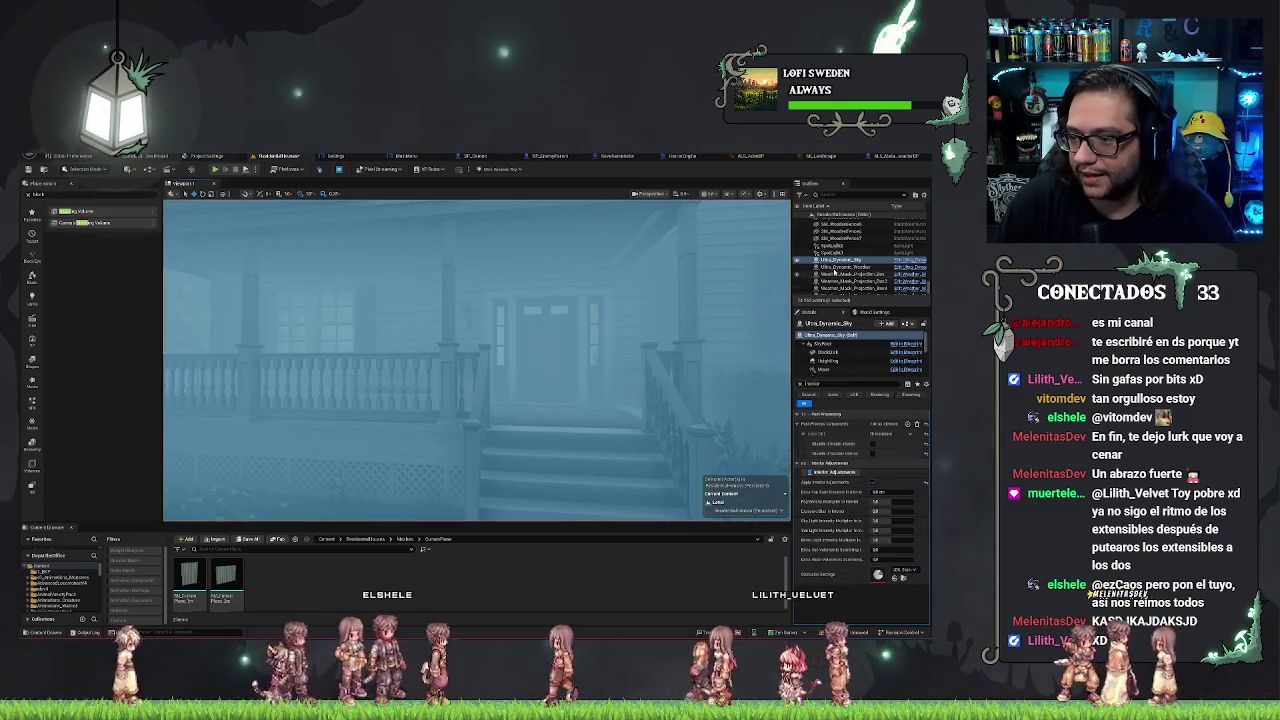
{"action": "left_click", "coordinate": [834, 268]}
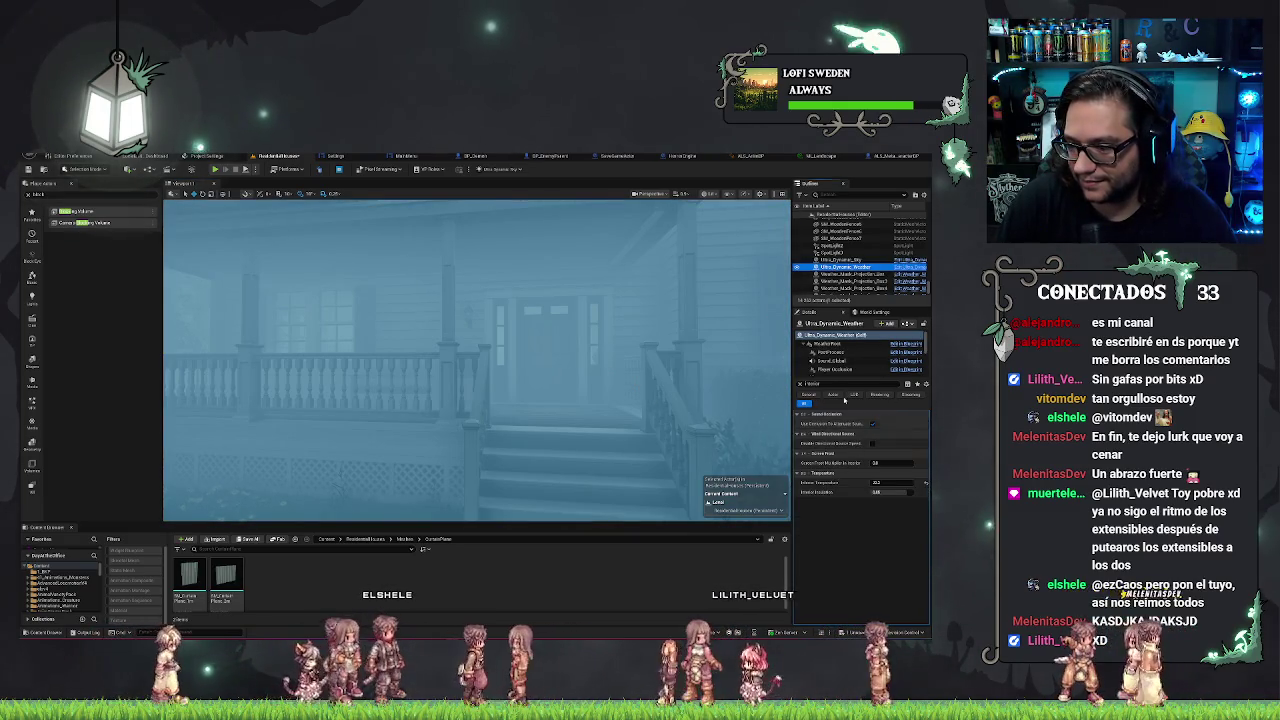
{"action": "left_click", "coordinate": [820, 383]}
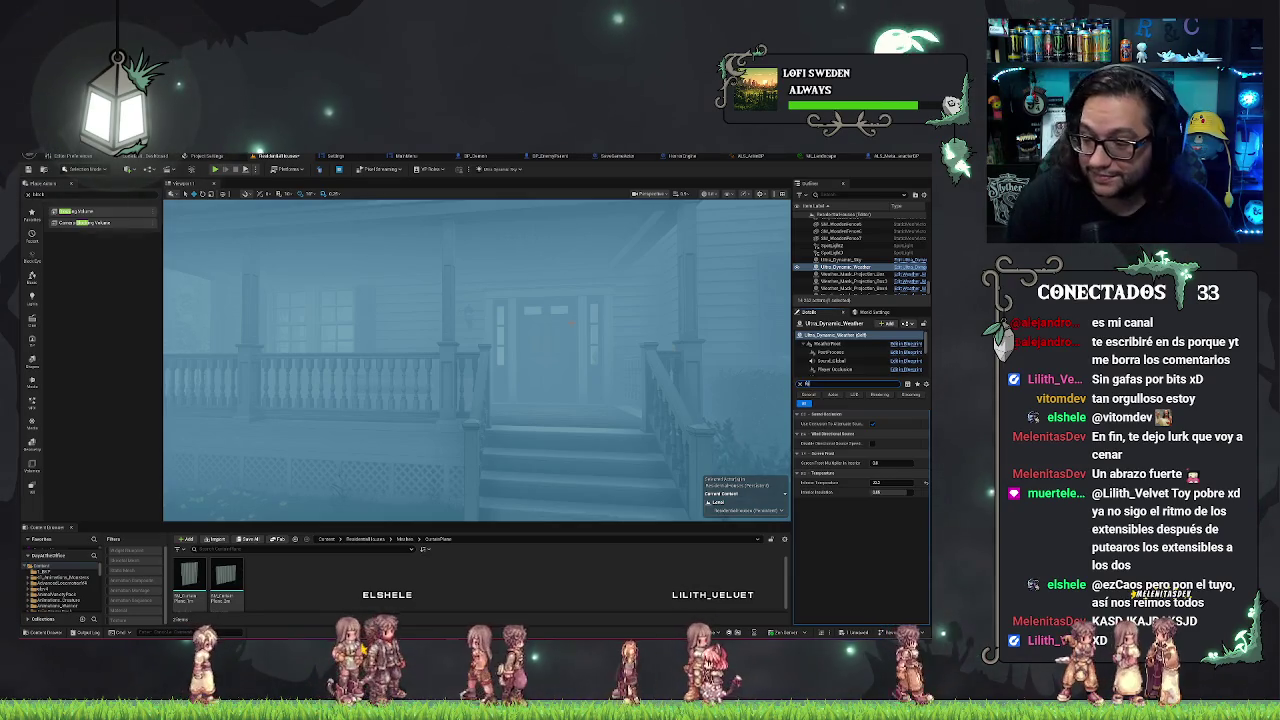
Filter the weather actor's Details for 'fog' and lower Fog to 0.0.
{"action": "type", "text": "g"}
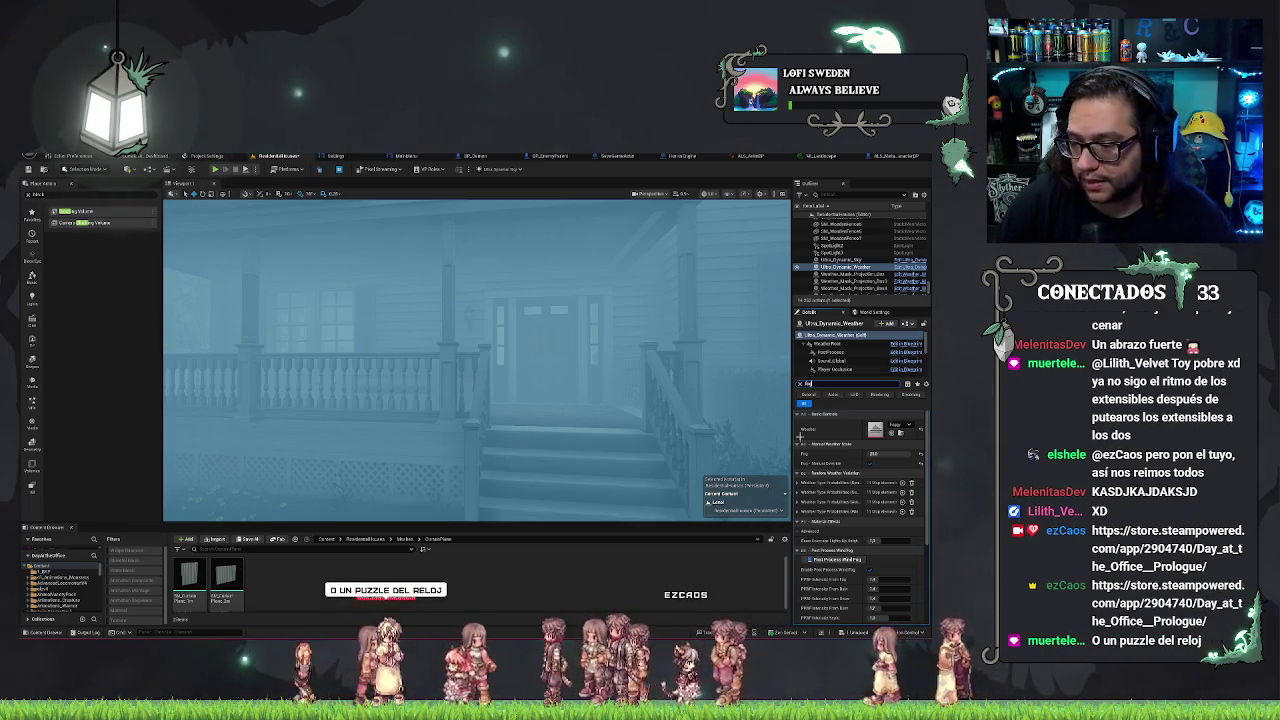
{"action": "left_click_drag", "start_coordinate": [886, 454], "coordinate": [872, 454]}
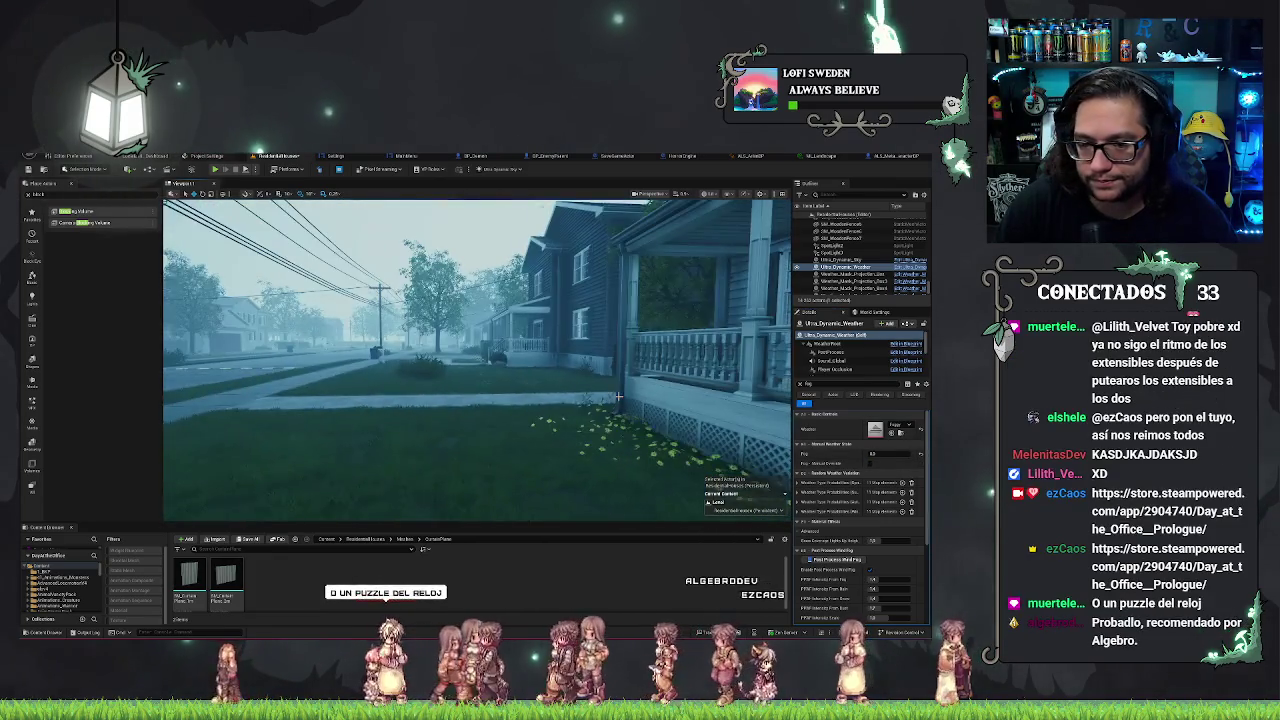
Save the level and fly the camera down the street to the sidewalk road piece.
{"action": "key", "text": "ctrl+s"}
{"action": "mouse_move", "coordinate": [636, 403]}
{"action": "left_mouse_down"}
{"action": "mouse_move", "coordinate": [650, 340]}
{"action": "mouse_move", "coordinate": [658, 358]}
{"action": "mouse_move", "coordinate": [628, 360]}
{"action": "left_mouse_up"}
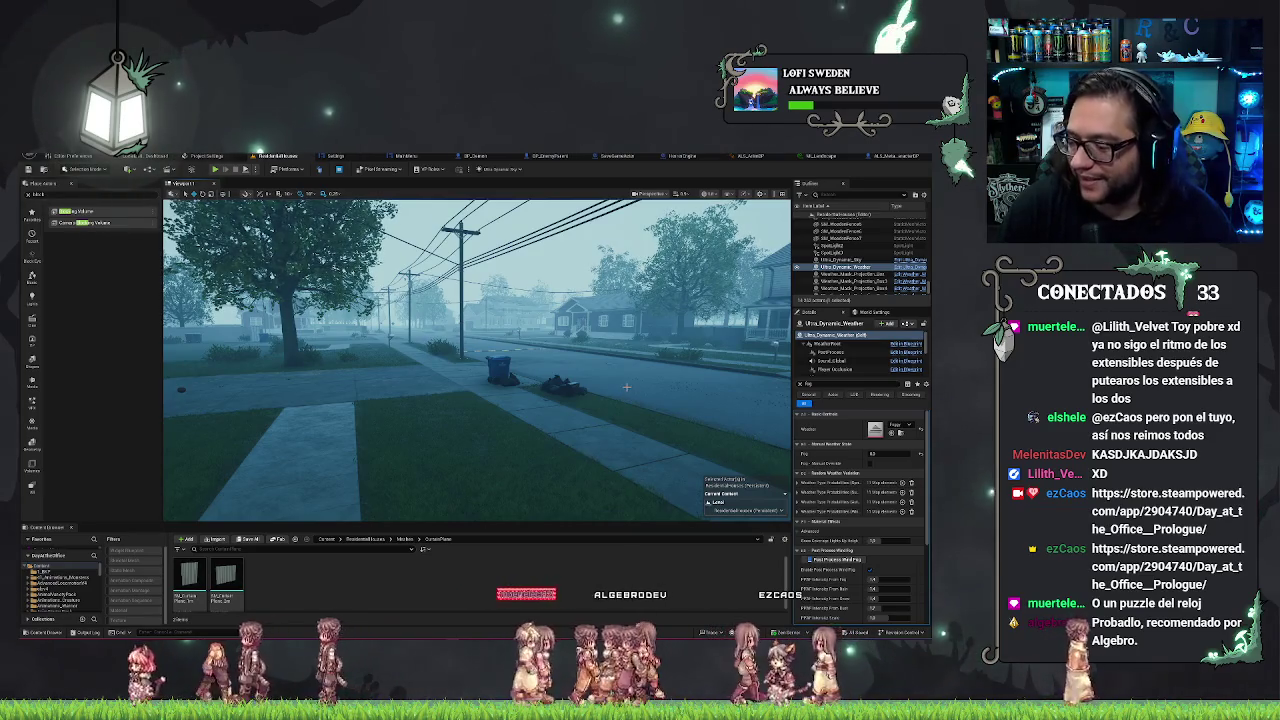
{"action": "left_click_drag", "start_coordinate": [626, 387], "coordinate": [710, 383]}
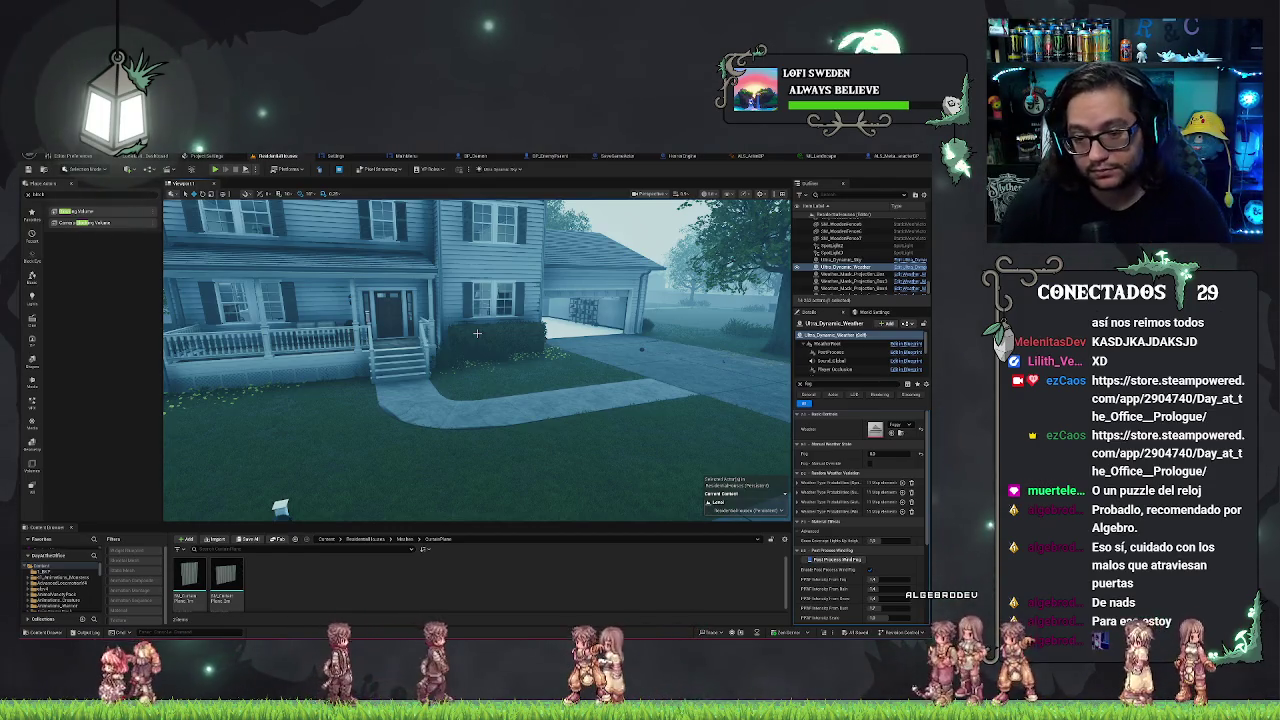
{"action": "left_click_drag", "start_coordinate": [476, 360], "coordinate": [560, 340]}
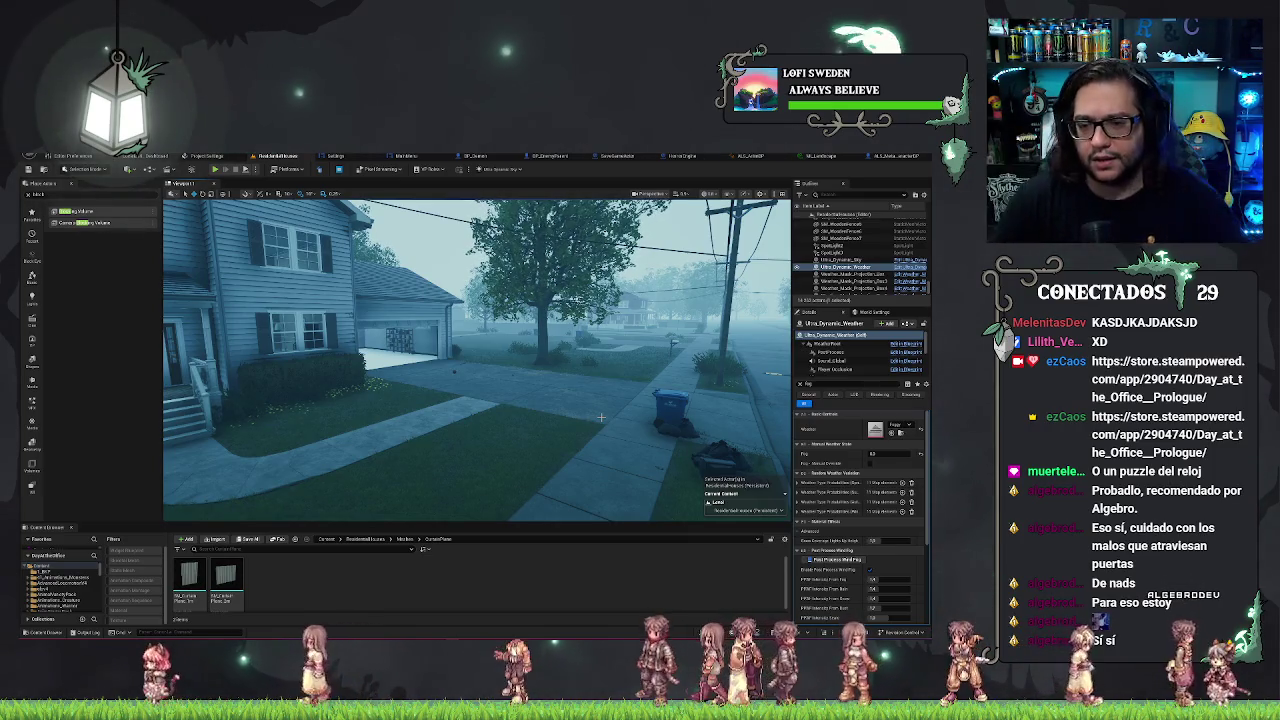
{"action": "mouse_move", "coordinate": [602, 408]}
{"action": "left_mouse_down"}
{"action": "mouse_move", "coordinate": [520, 400]}
{"action": "mouse_move", "coordinate": [443, 436]}
{"action": "left_mouse_up"}
{"action": "right_click", "coordinate": [443, 436]}
Keep the road selected, start a play test, and push the soccer ball along the sidewalk.
{"action": "left_click", "coordinate": [481, 430]}
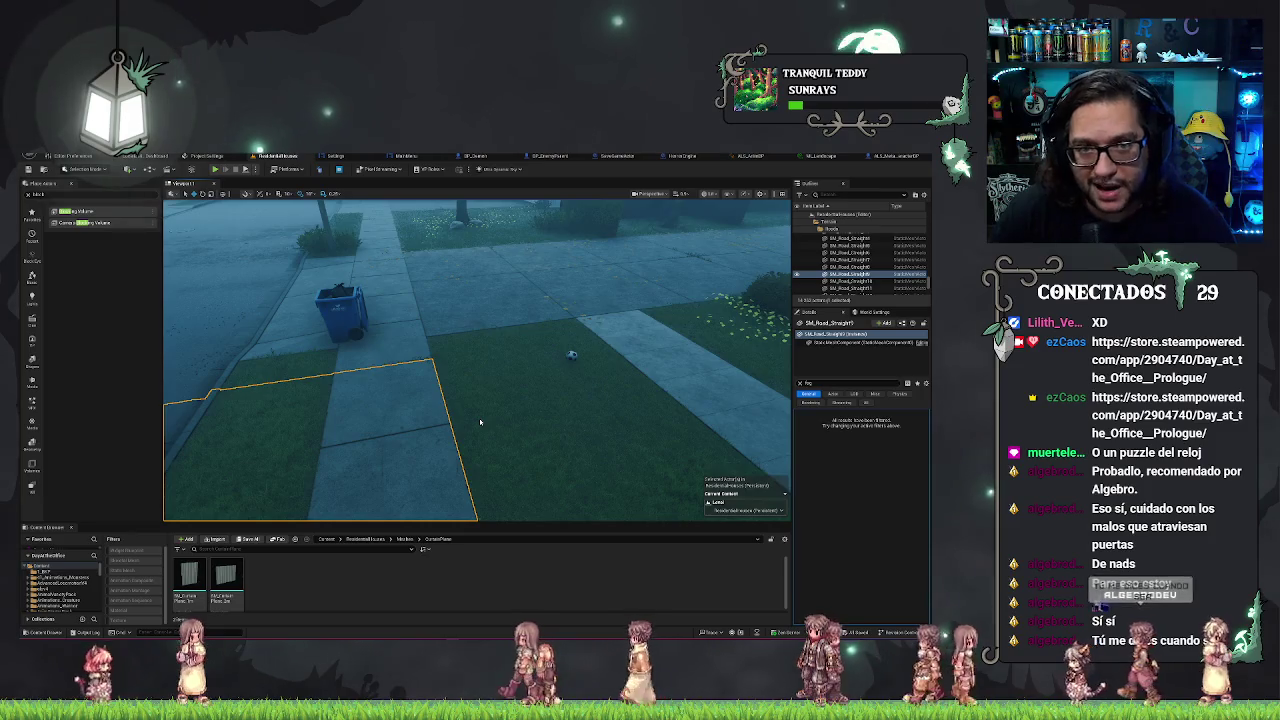
{"action": "key", "text": "alt+p"}
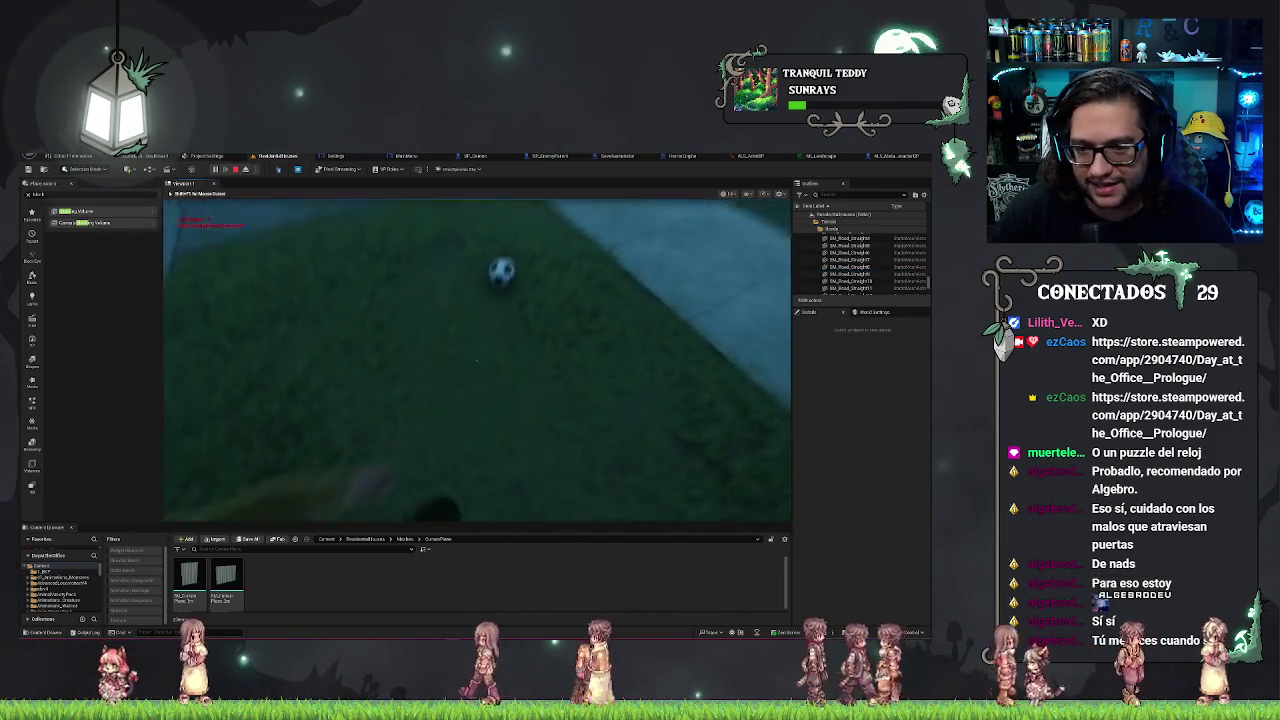
{"action": "key", "text": "w"}
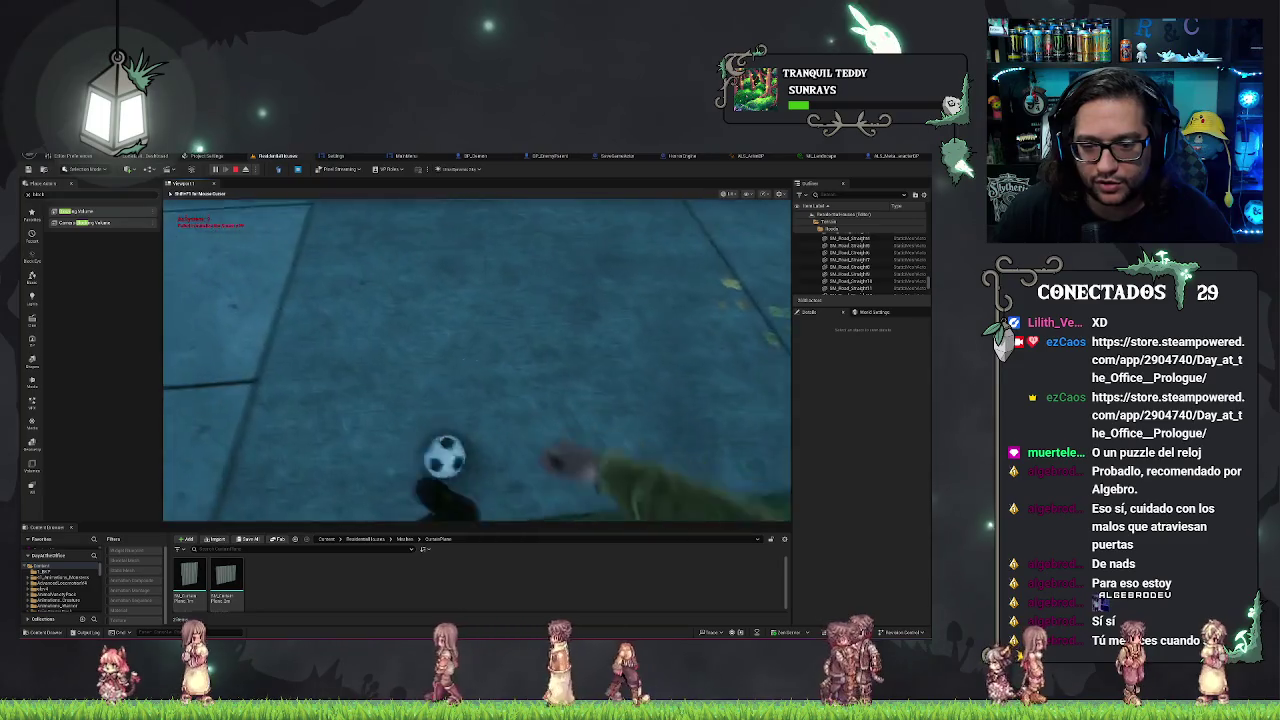
{"action": "key", "text": "w"}
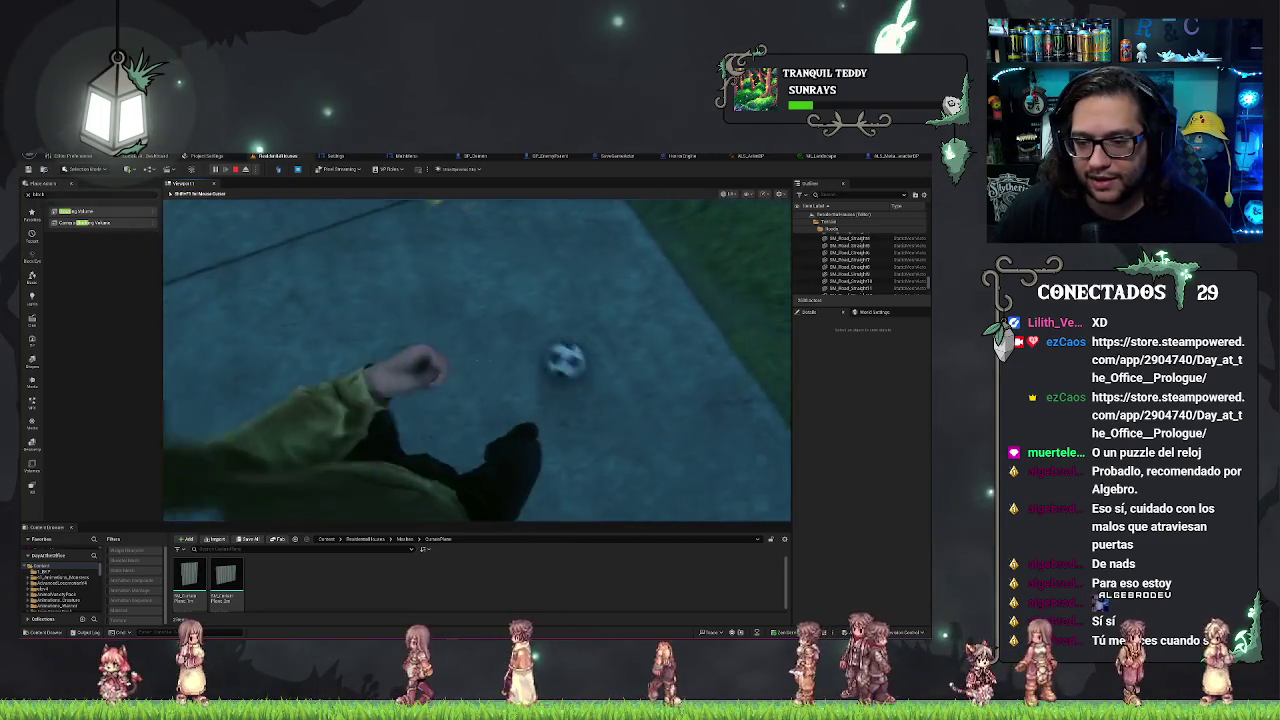
{"action": "key", "text": "w"}
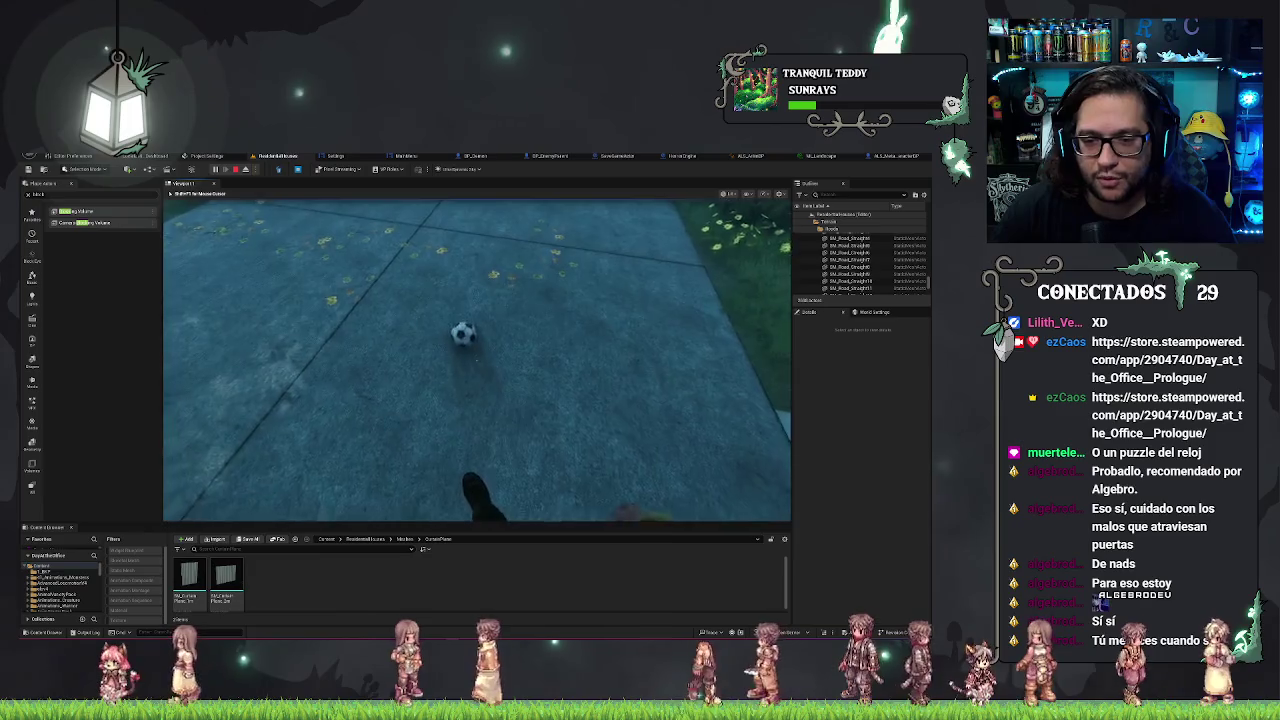
{"action": "key", "text": "w"}
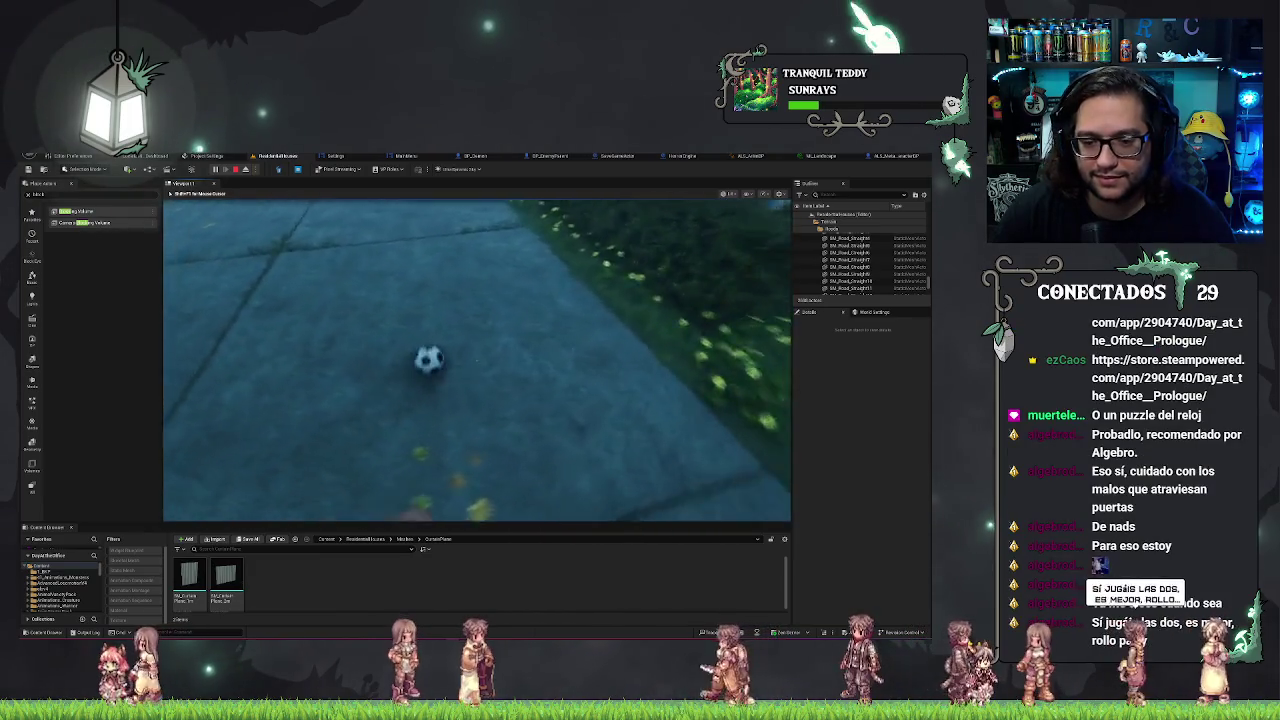
{"action": "key", "text": "w"}
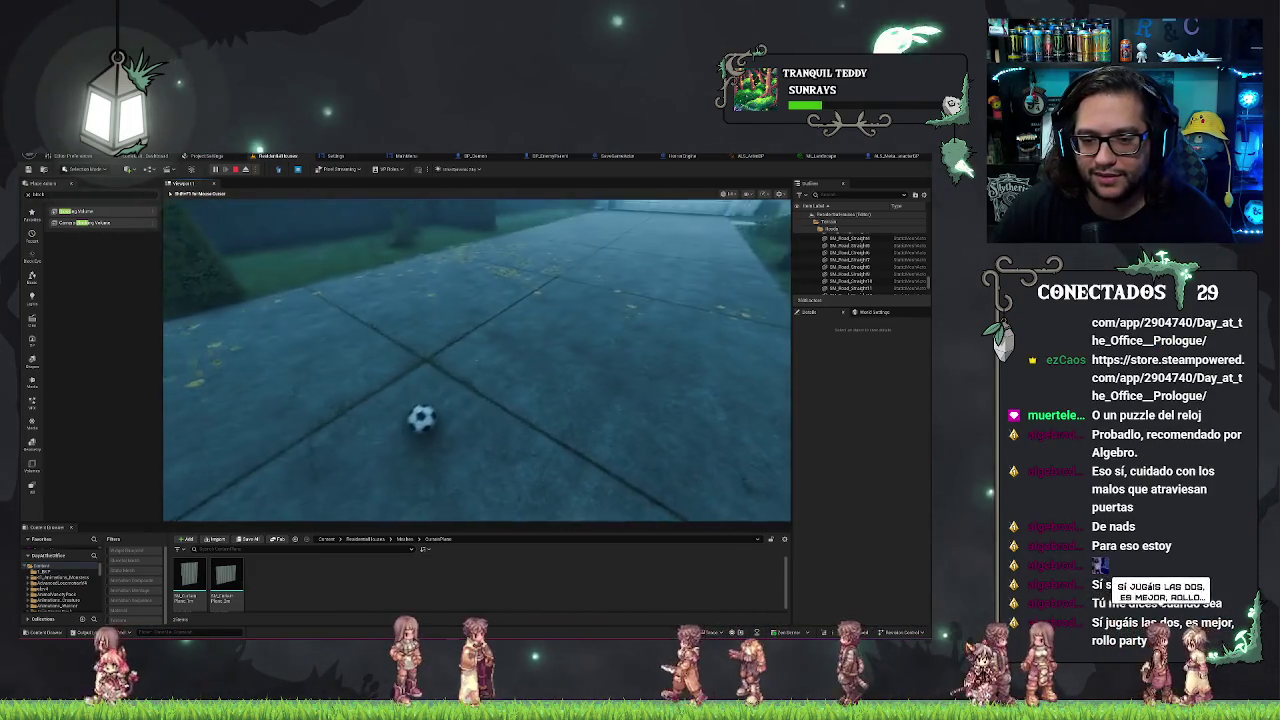
{"action": "key", "text": "w"}
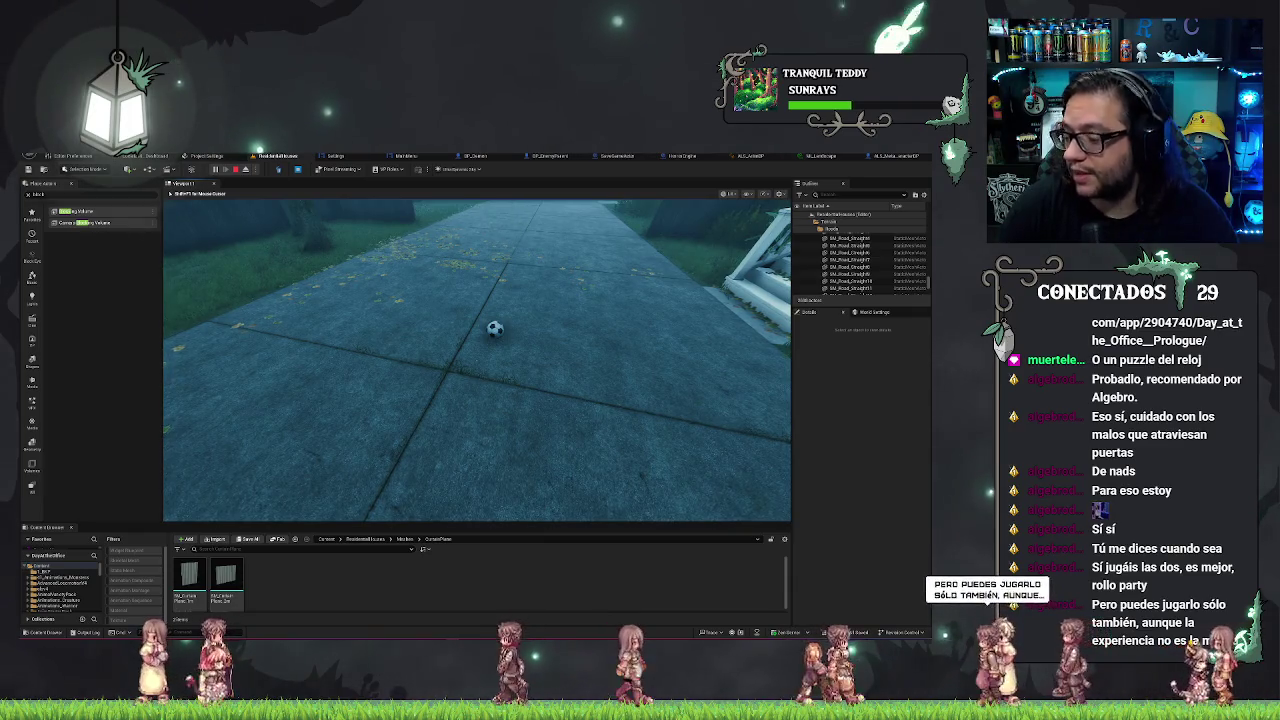
Kick the ball once more, then stop the play session.
{"action": "key", "text": "w"}
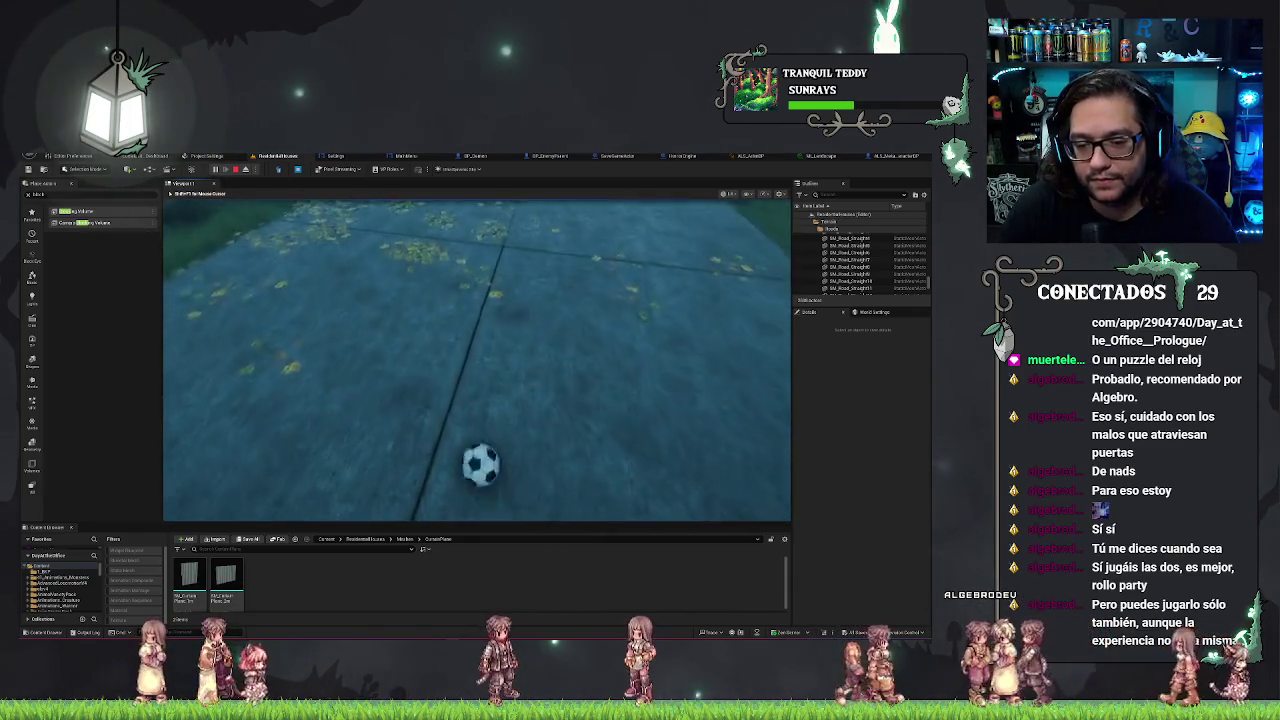
{"action": "key", "text": "w"}
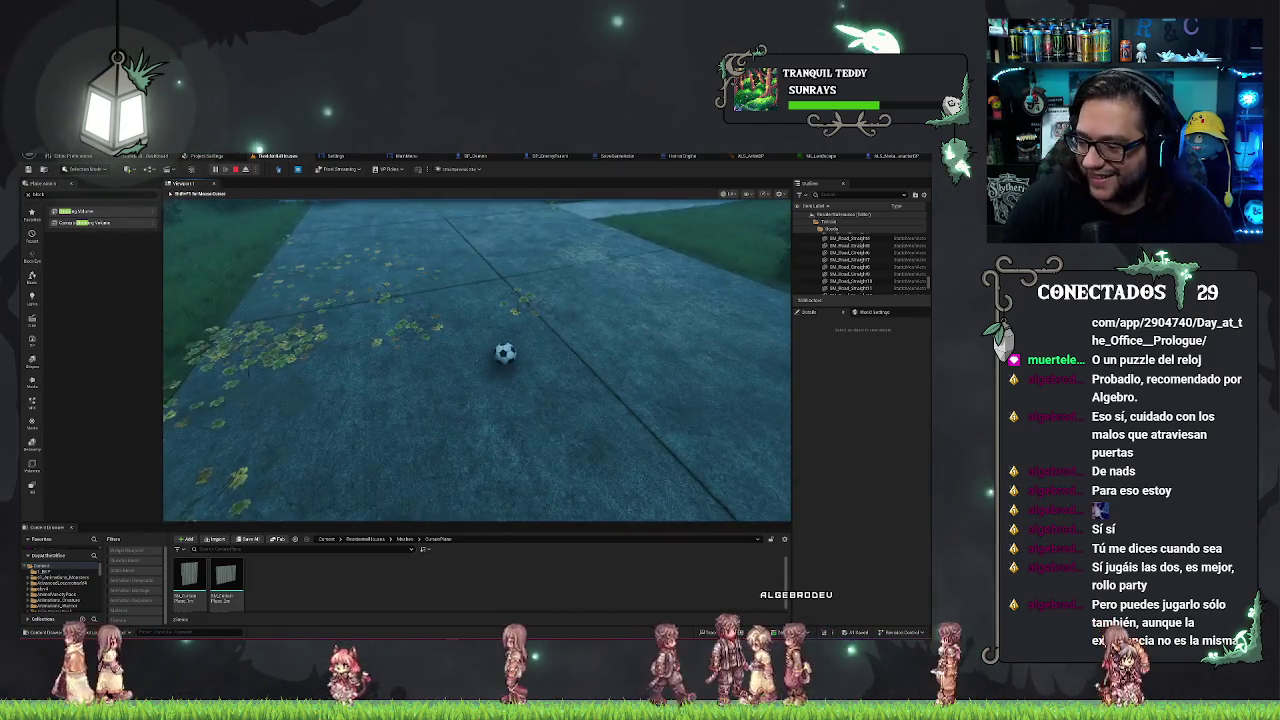
{"action": "key", "text": "Escape"}
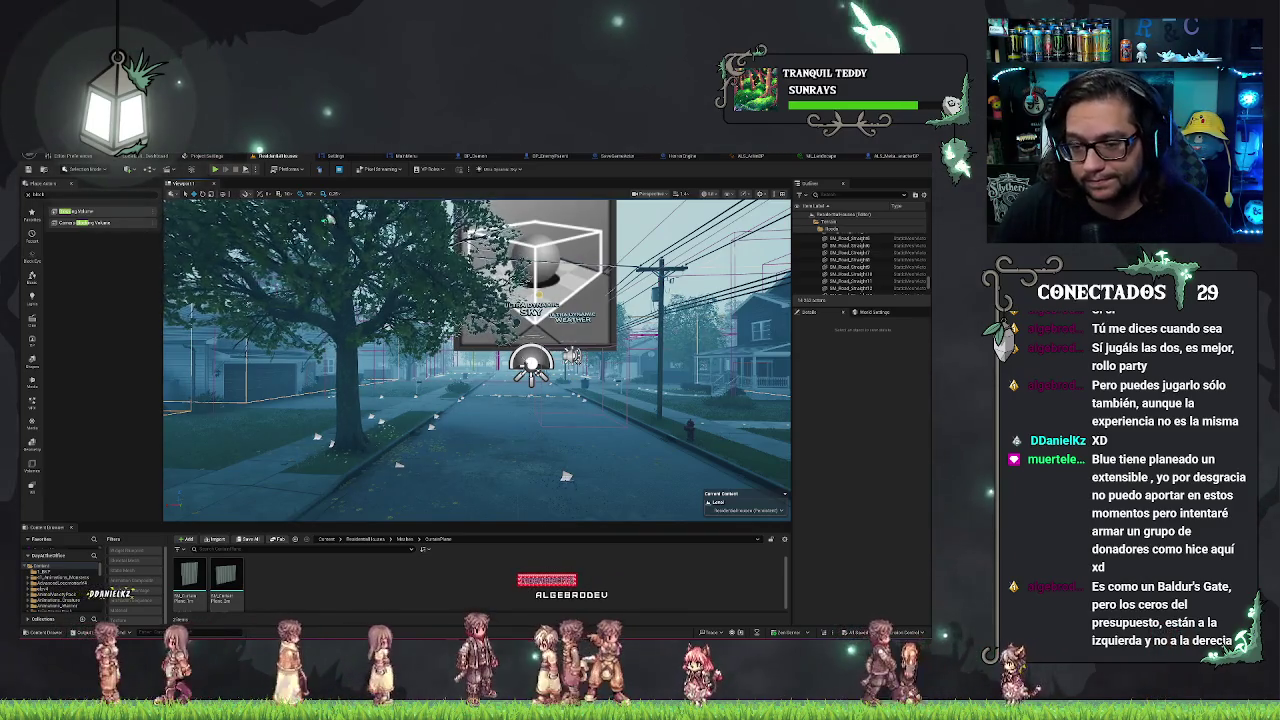
Select the Ultra_Dynamic_Sky actor and frame it in the viewport.
{"action": "left_click", "coordinate": [530, 362]}
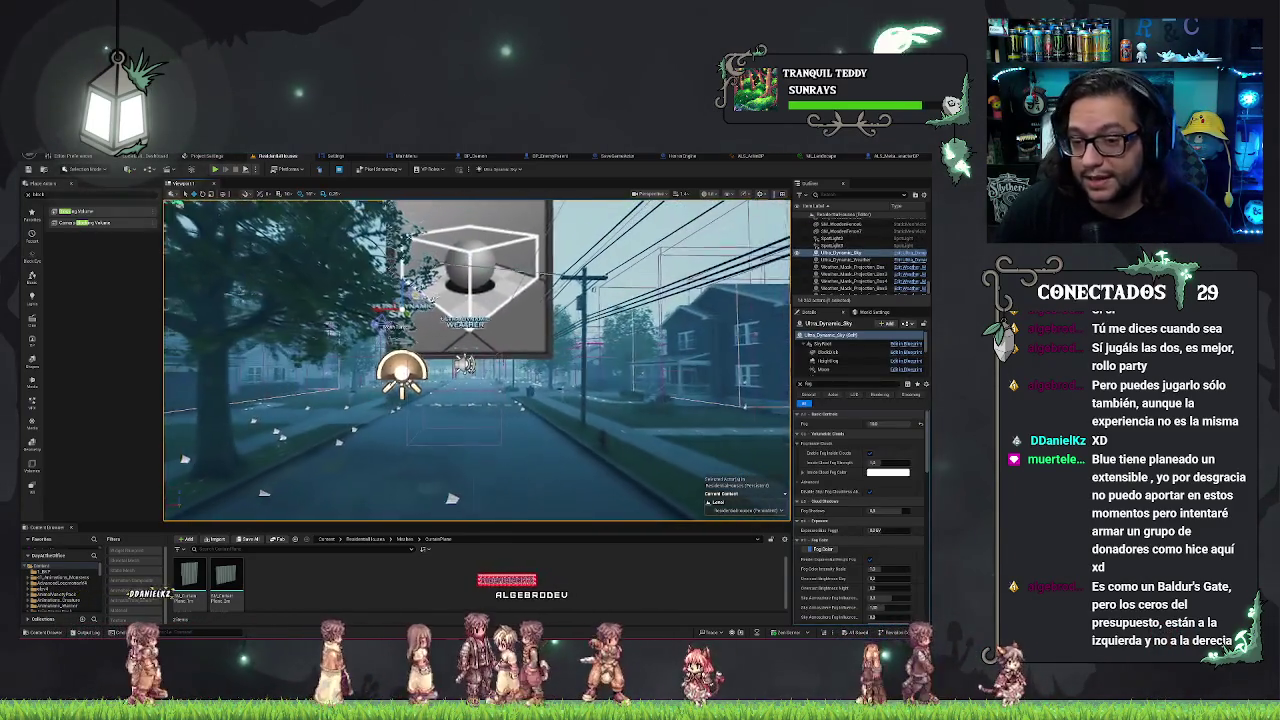
{"action": "key", "text": "f"}
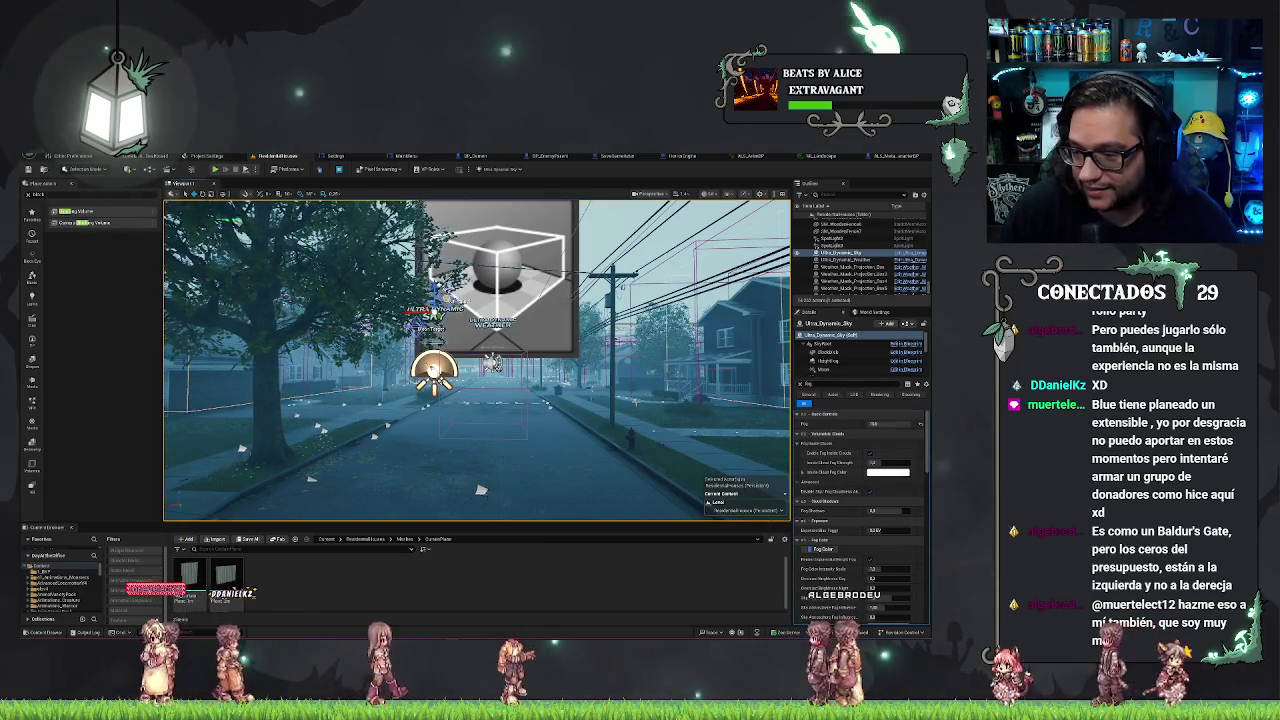
{"action": "key", "text": "Left"}
{"action": "key", "text": "Right"}
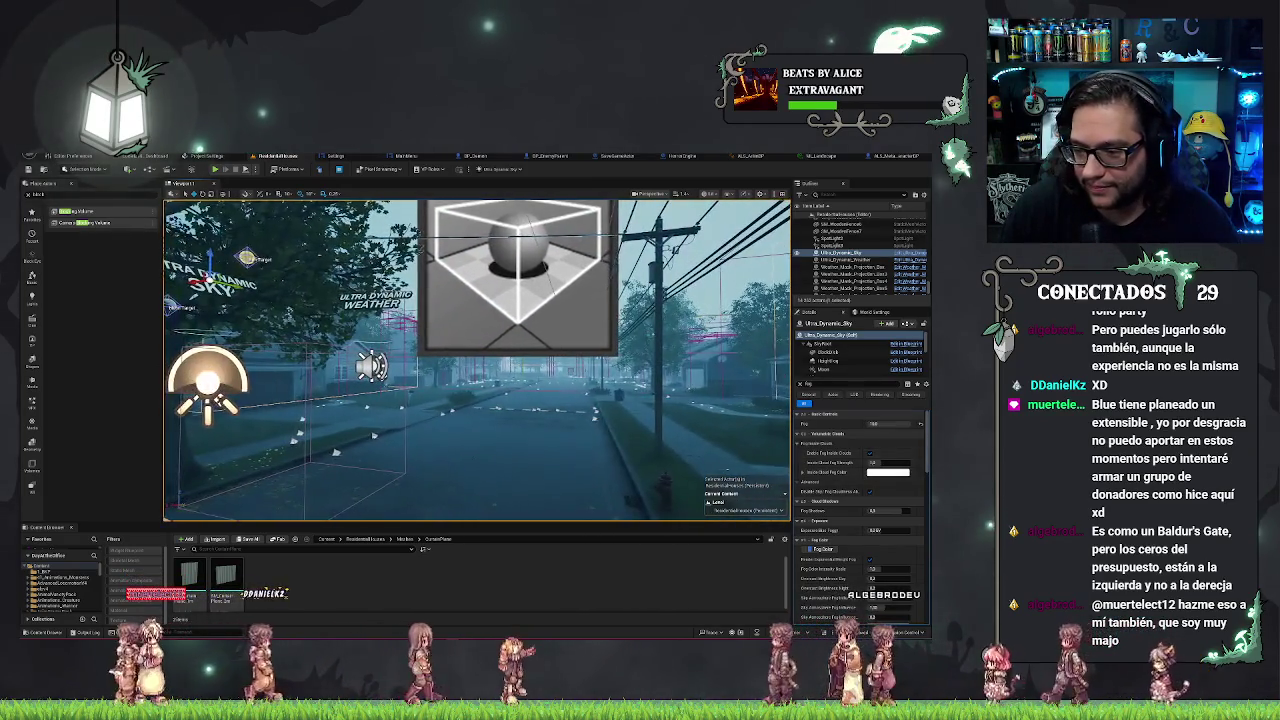
Try a manual Fog value on the sky, undo it, and select Ultra_Dynamic_Weather.
{"action": "left_click", "coordinate": [873, 423]}
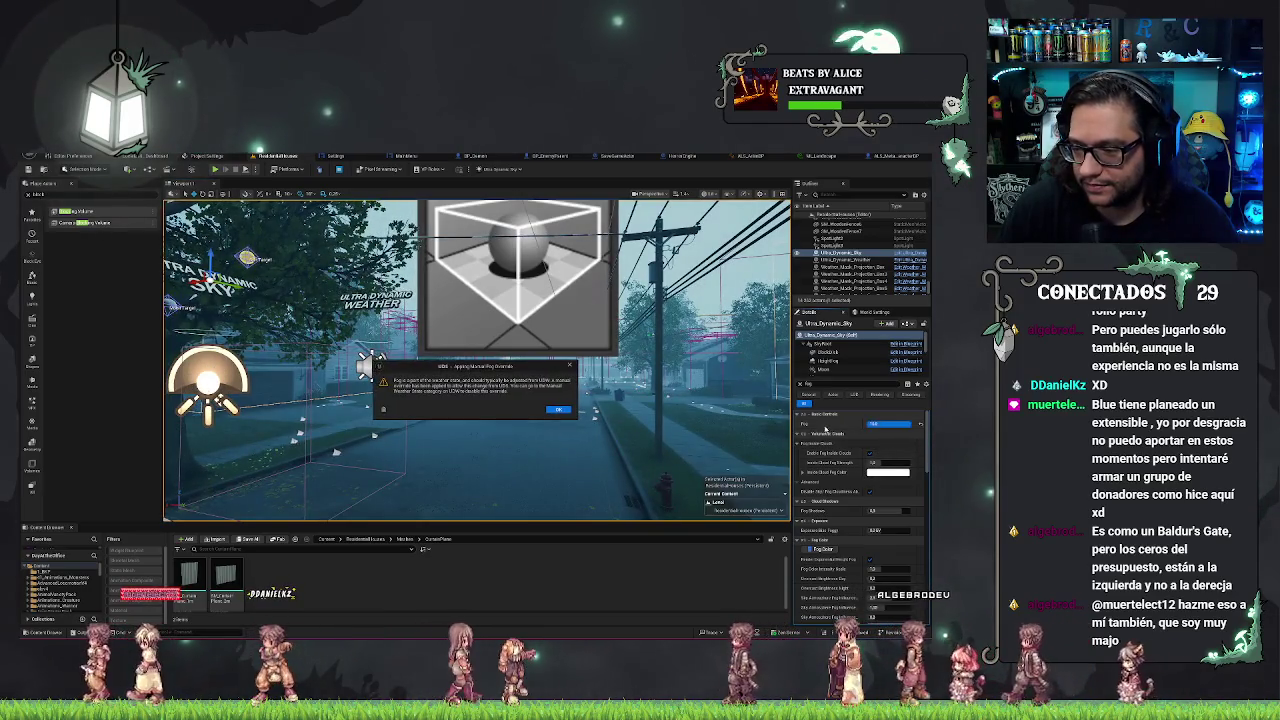
{"action": "key", "text": "Return"}
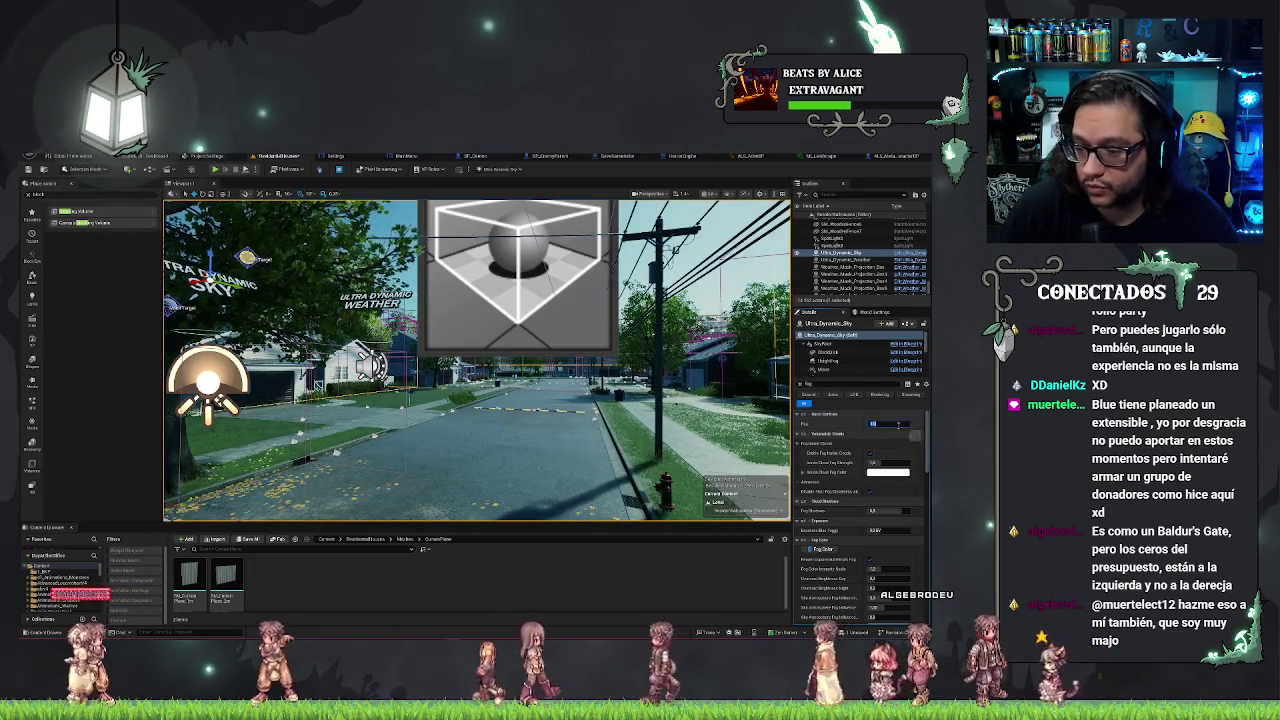
{"action": "key", "text": "Return"}
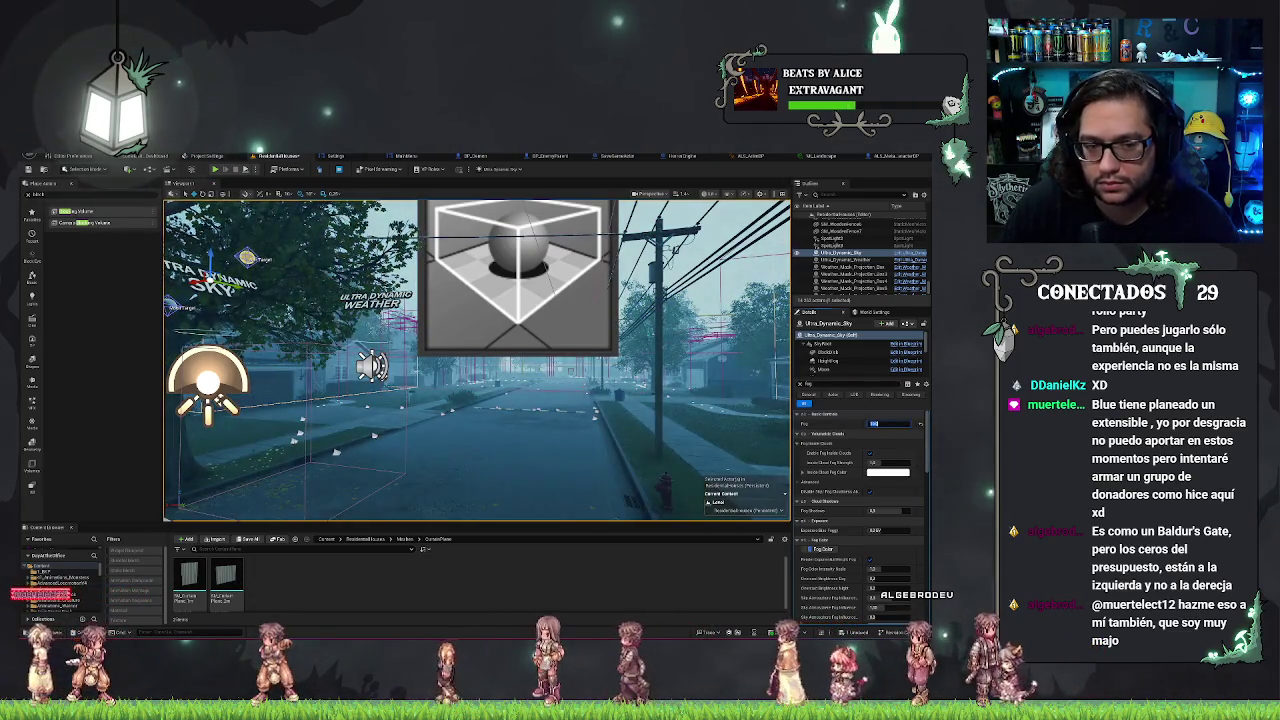
{"action": "left_click", "coordinate": [850, 259]}
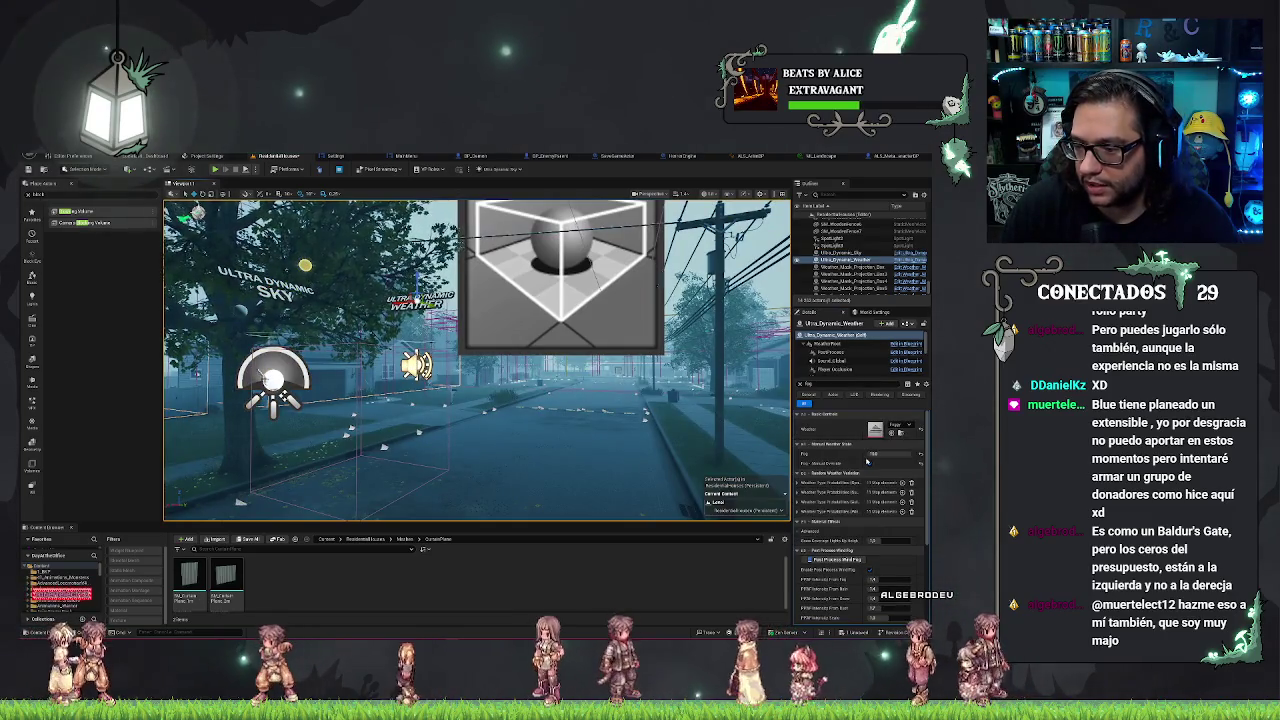
Save the ResidentialHouses map and set the Weather preset to clear, sunny skies.
{"action": "key", "text": "ctrl+s"}
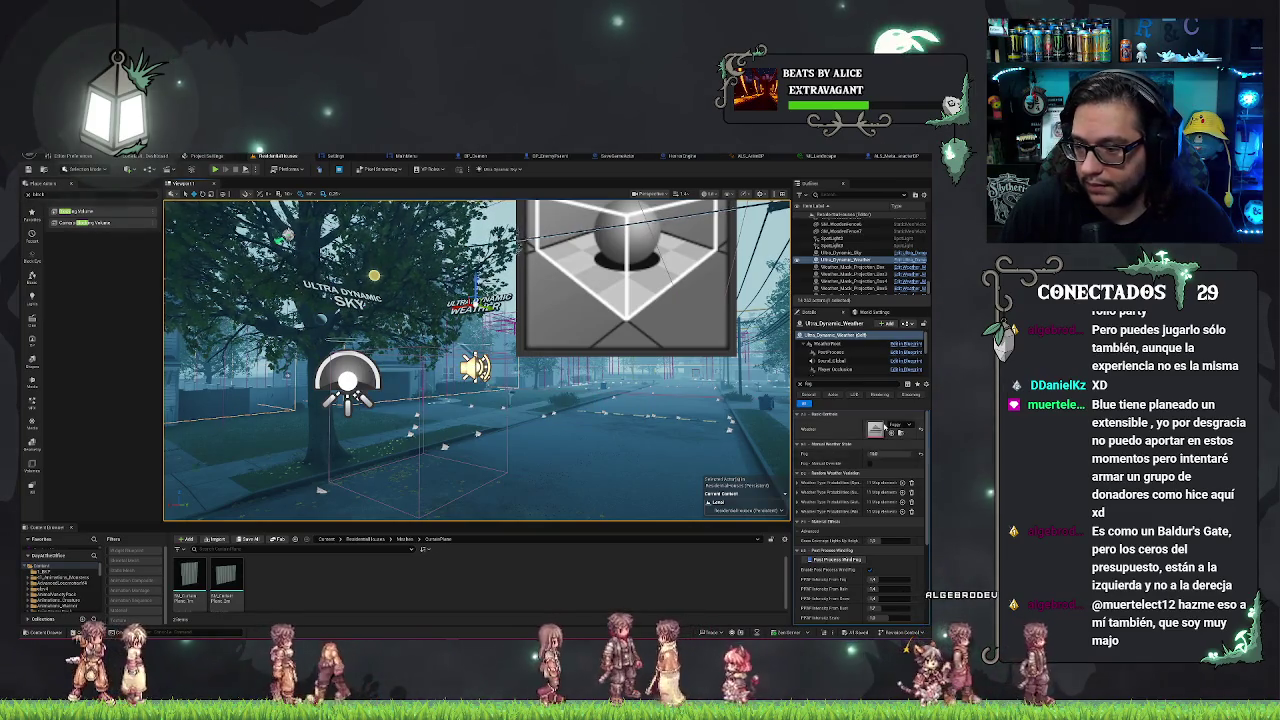
{"action": "left_click", "coordinate": [893, 424]}
{"action": "left_click", "coordinate": [870, 506]}
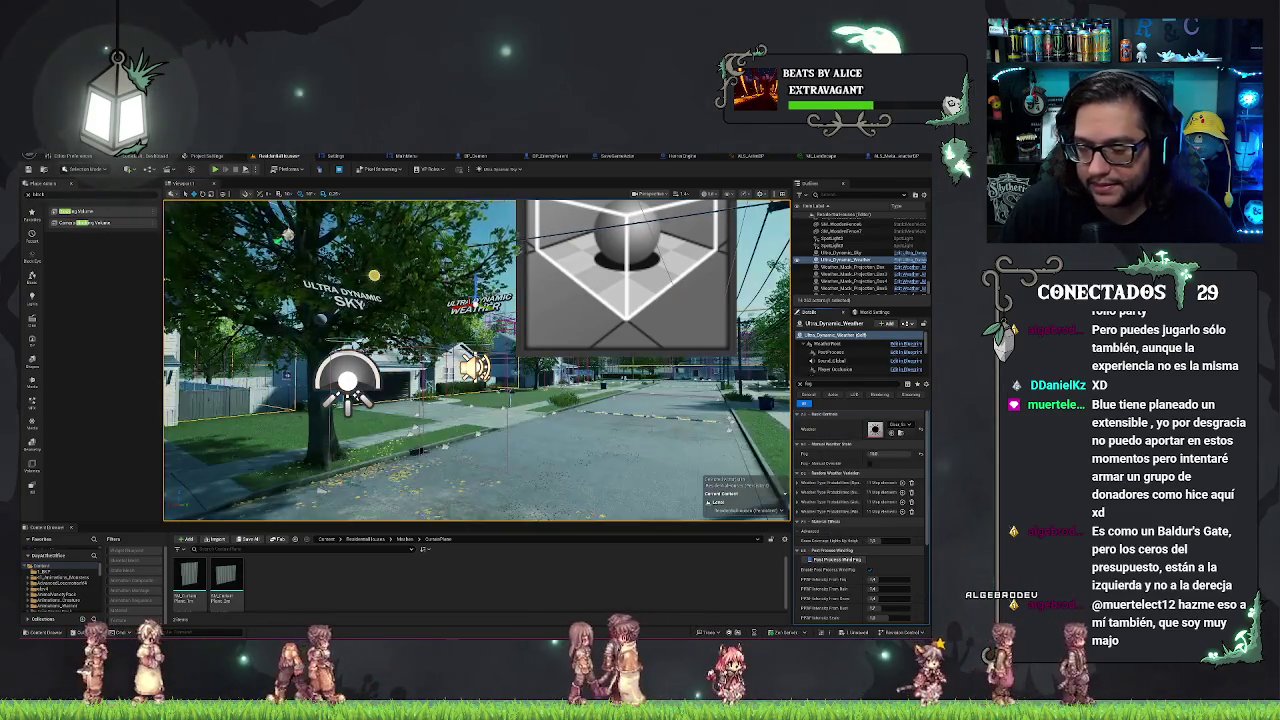
Orbit and zoom the viewport toward the front of the house.
{"action": "left_click_drag", "start_coordinate": [573, 492], "coordinate": [440, 490]}
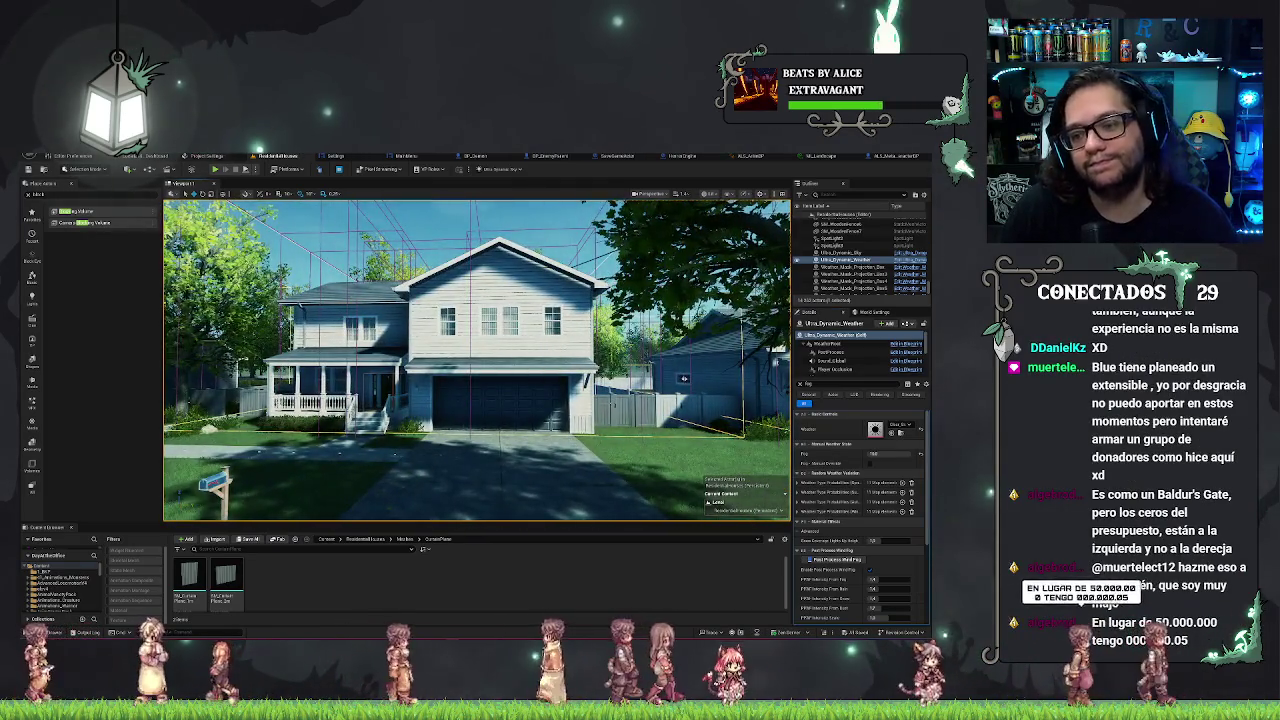
{"action": "scroll", "coordinate": [476, 360], "scroll_direction": "up", "scroll_amount": 3}
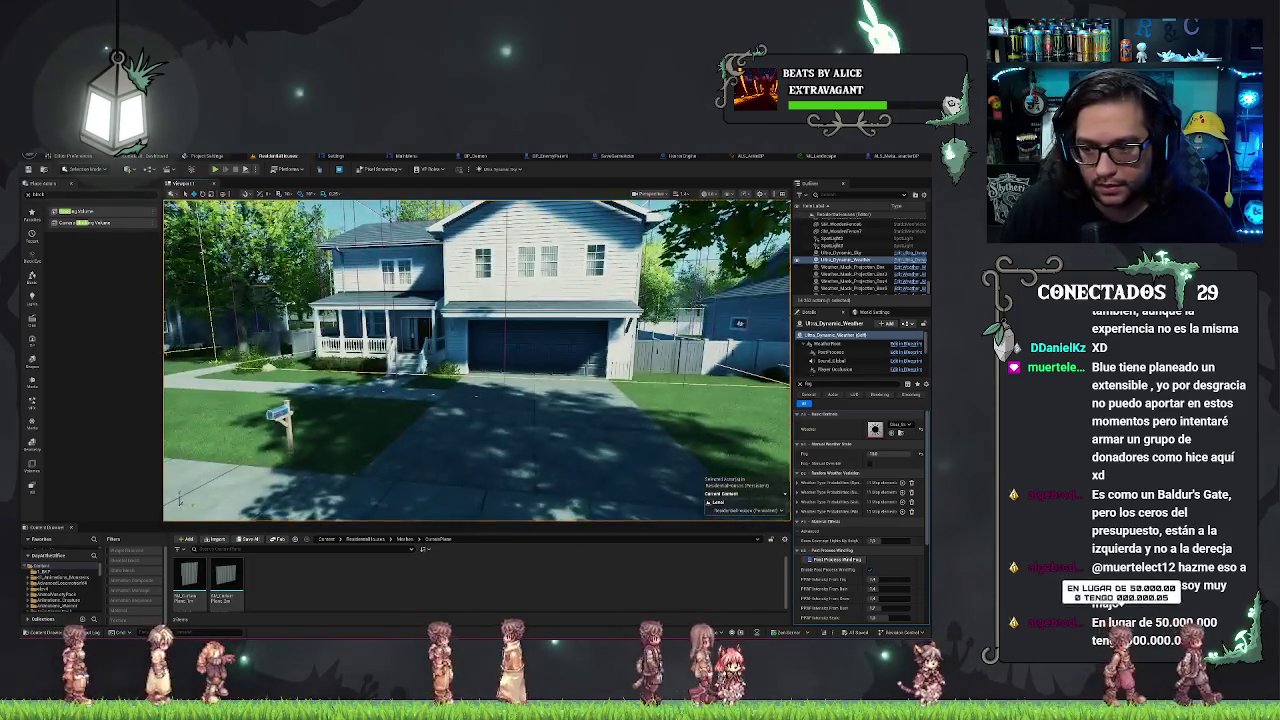
{"action": "scroll", "coordinate": [476, 360], "scroll_direction": "up", "scroll_amount": 4}
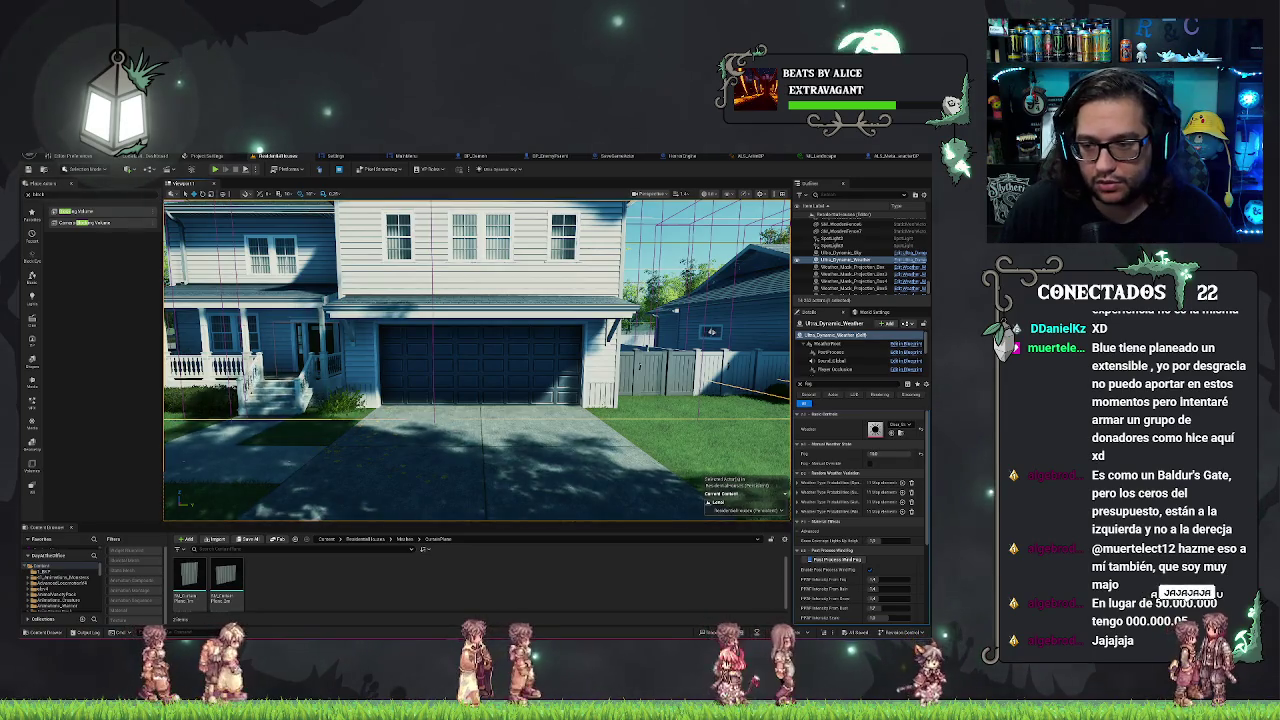
{"action": "scroll", "coordinate": [476, 360], "scroll_direction": "up", "scroll_amount": 4}
Select the SM_VinylFenceGate22 gate panel and clear the Details property filter.
{"action": "left_click_drag", "start_coordinate": [416, 392], "coordinate": [460, 392]}
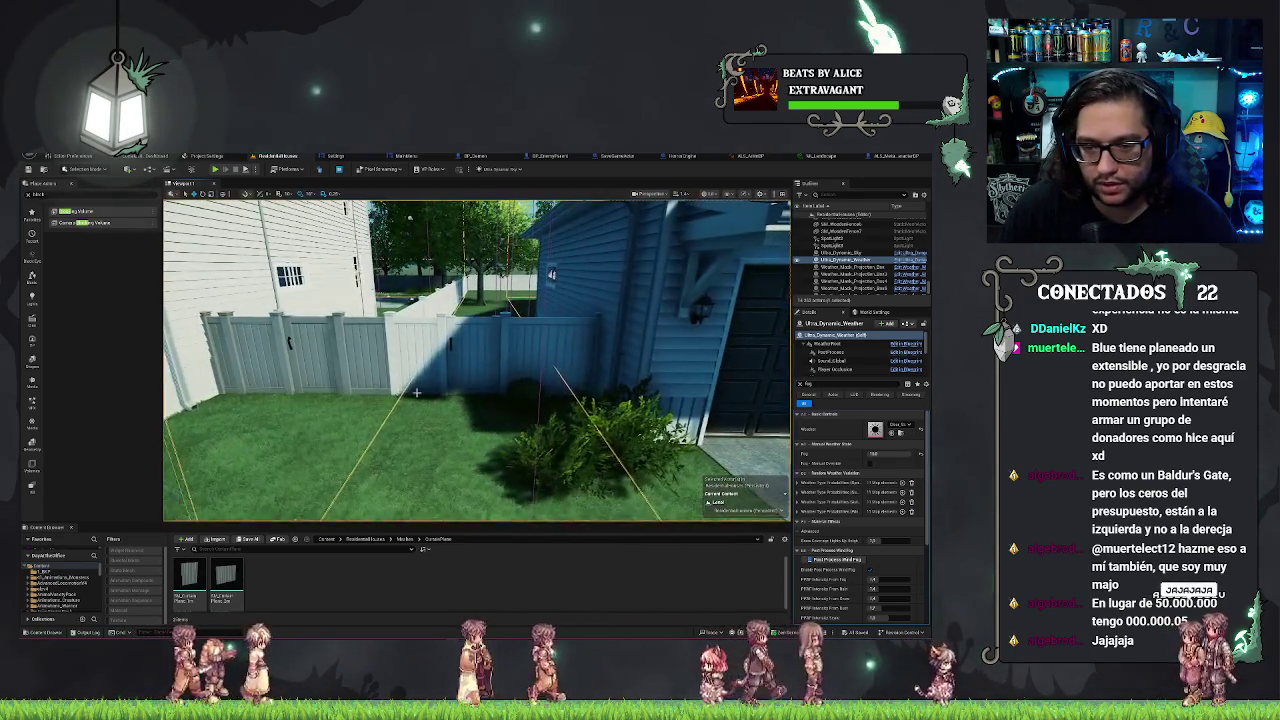
{"action": "left_click", "coordinate": [475, 358]}
{"action": "key", "text": "BackSpace"}
{"action": "key", "text": "BackSpace"}
{"action": "key", "text": "BackSpace"}
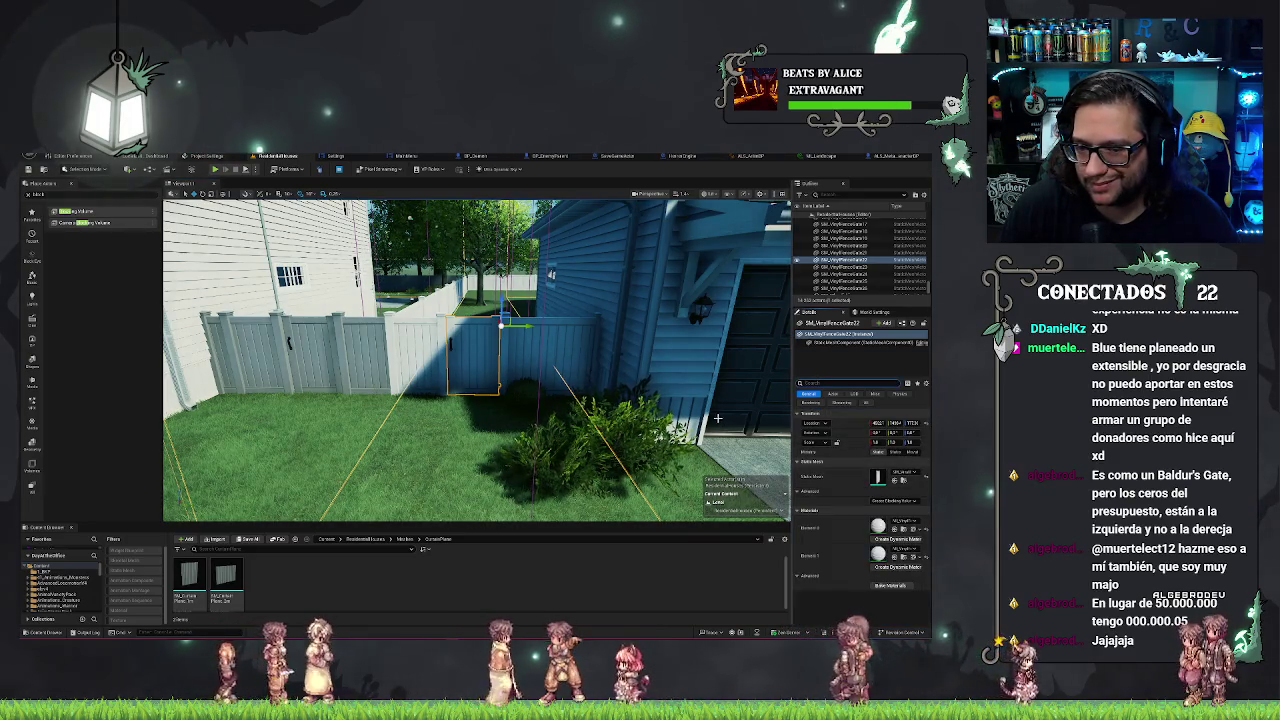
{"action": "key", "text": "d"}
{"action": "key", "text": "w"}
{"action": "key", "text": "s"}
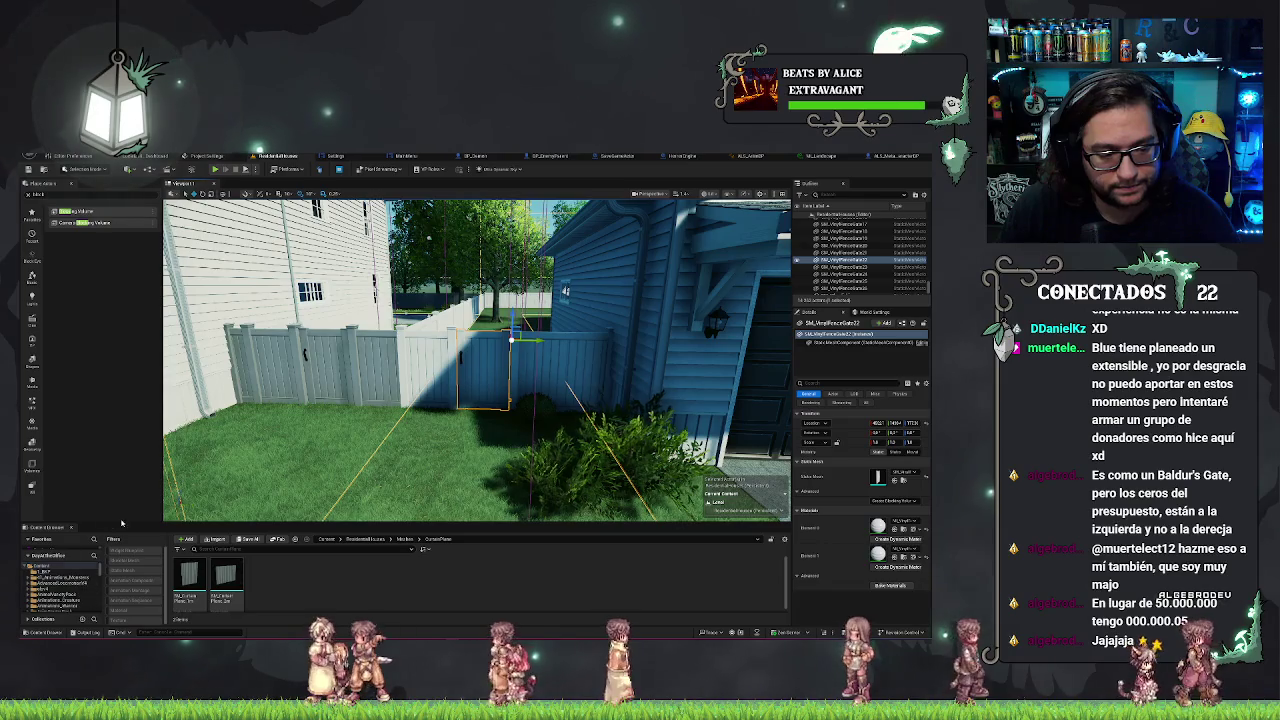
Enlarge the Content Browser, frame the fence gate, and clear the asset search.
{"action": "left_click_drag", "start_coordinate": [127, 527], "coordinate": [140, 491]}
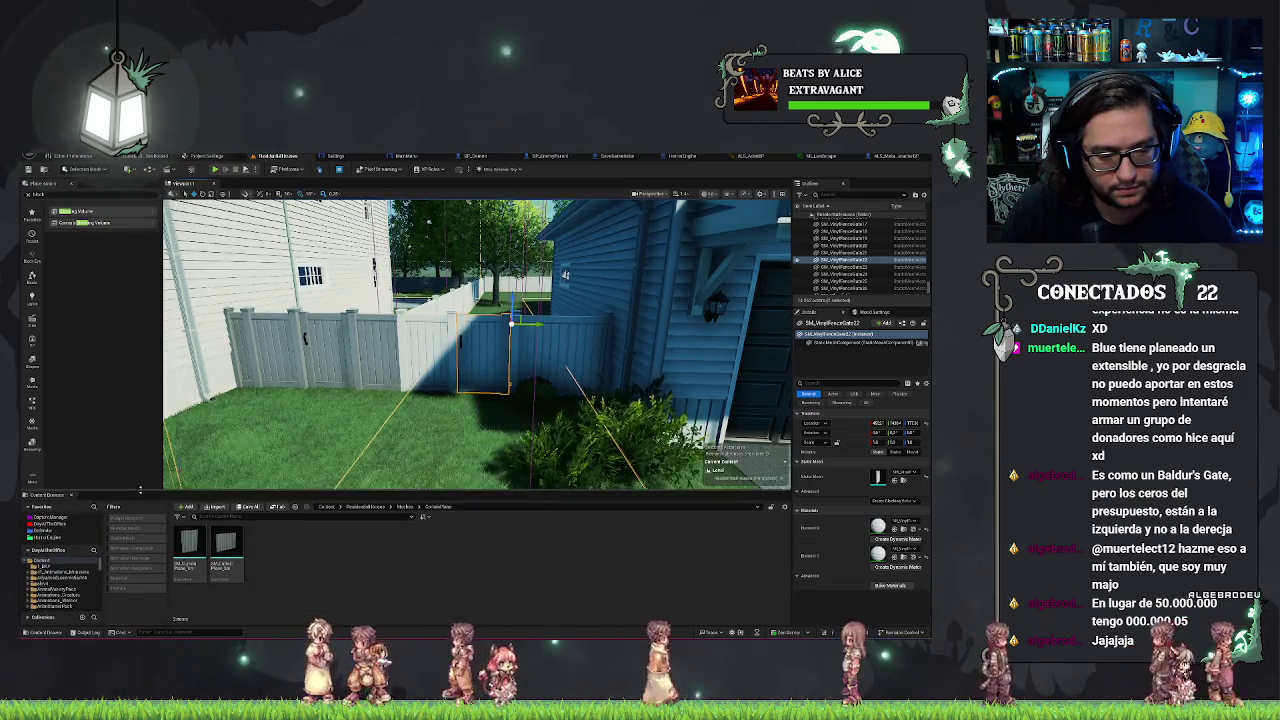
{"action": "left_click", "coordinate": [66, 523]}
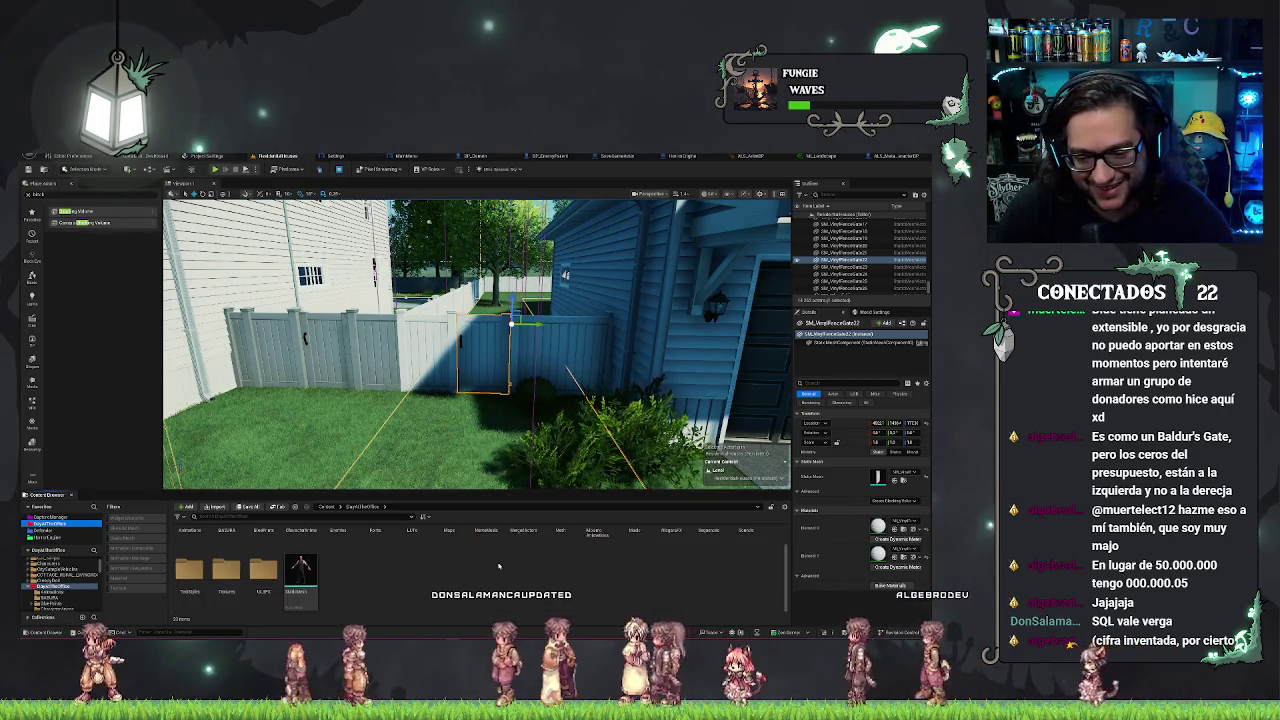
{"action": "scroll", "coordinate": [471, 561], "scroll_direction": "down", "scroll_amount": 1}
{"action": "scroll", "coordinate": [471, 561], "scroll_direction": "up", "scroll_amount": 1}
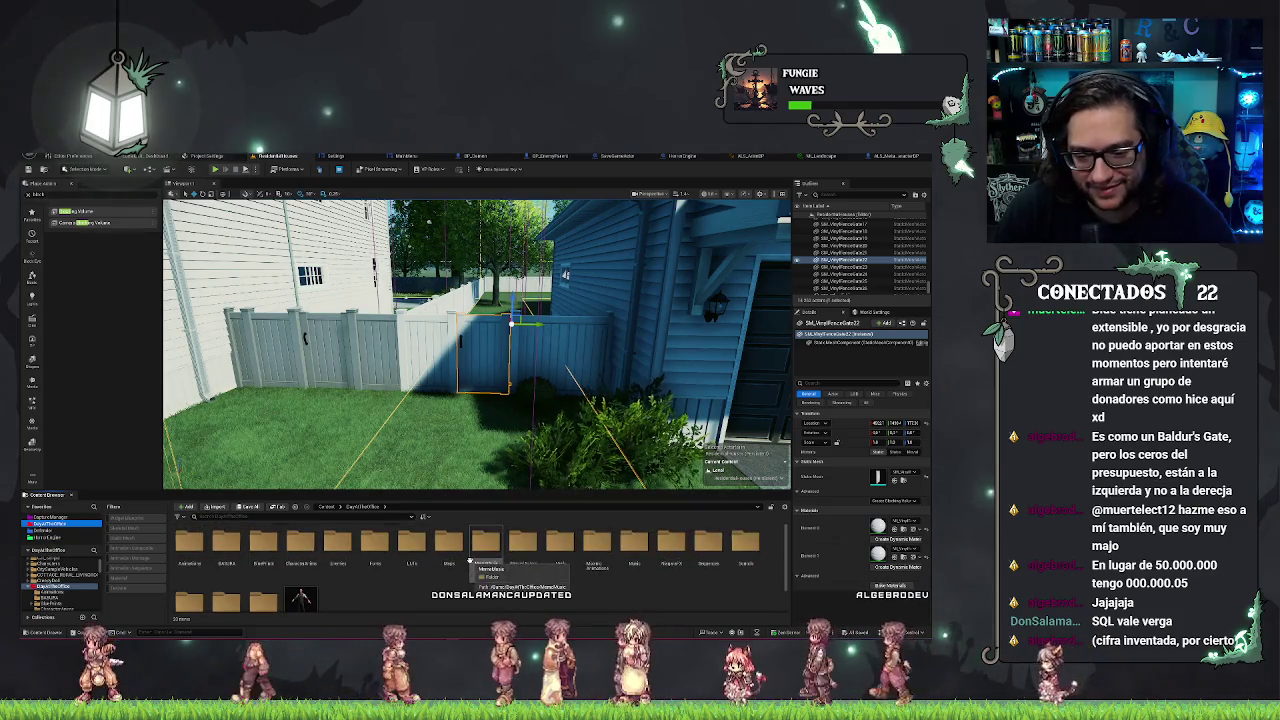
{"action": "key", "text": "f"}
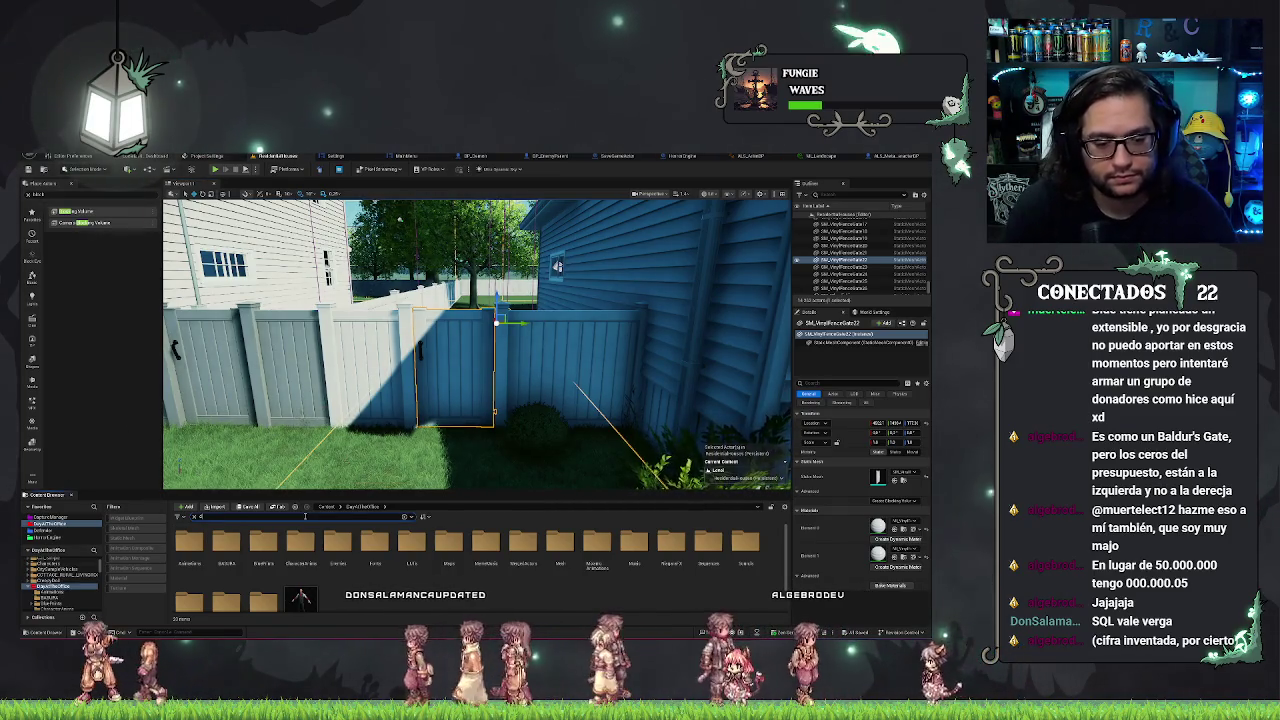
{"action": "key", "text": "BackSpace"}
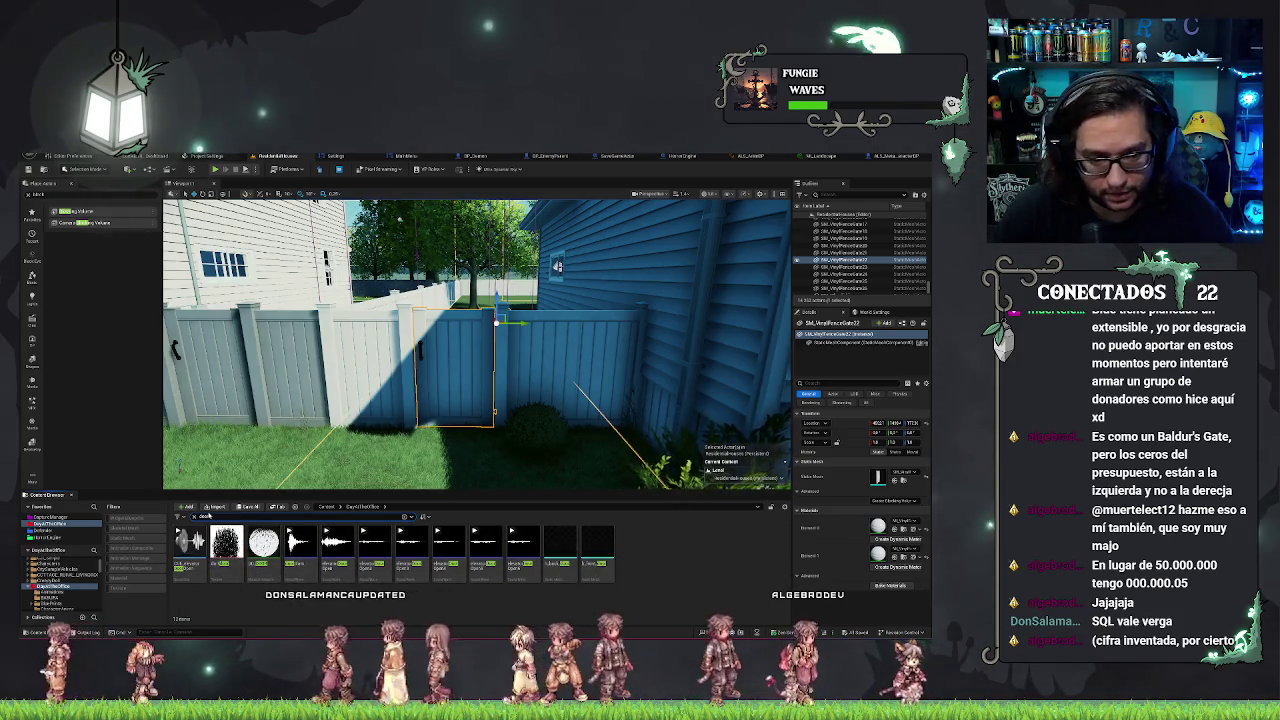
{"action": "left_click", "coordinate": [194, 517]}
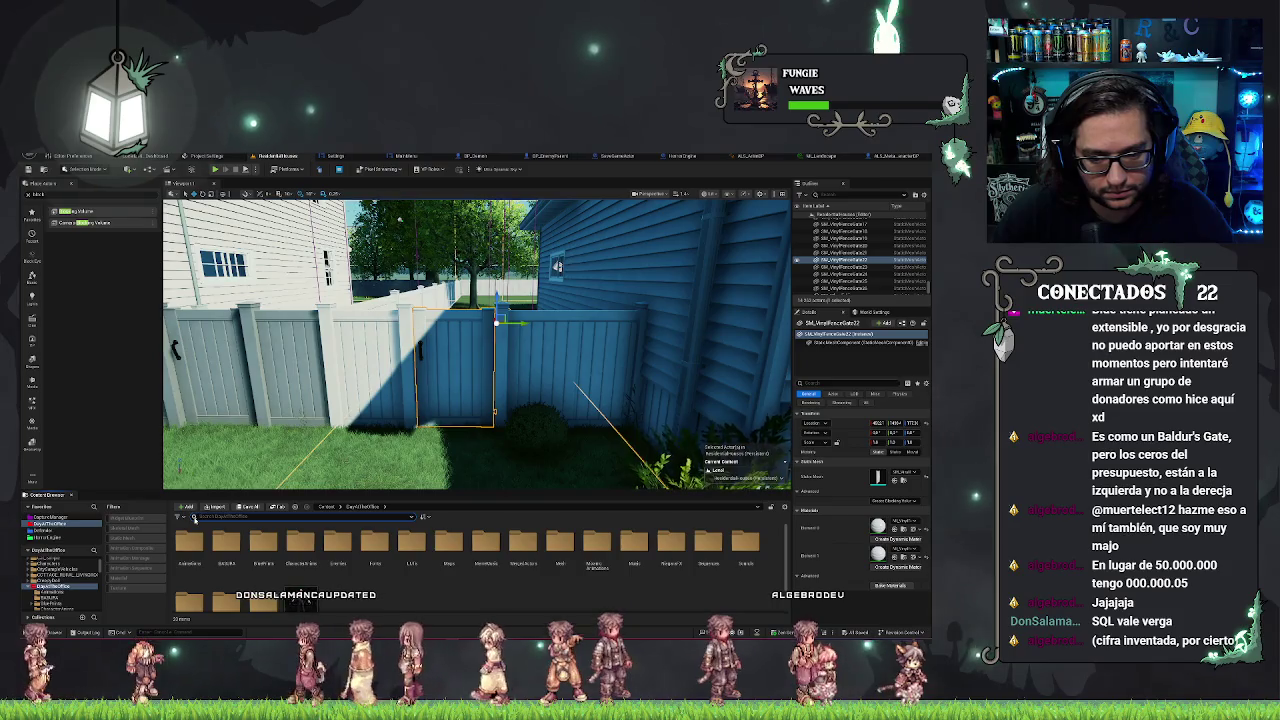
Browse to Blueprints > UsableAssets > the furniture folder and select the Door blueprint.
{"action": "left_click", "coordinate": [60, 537]}
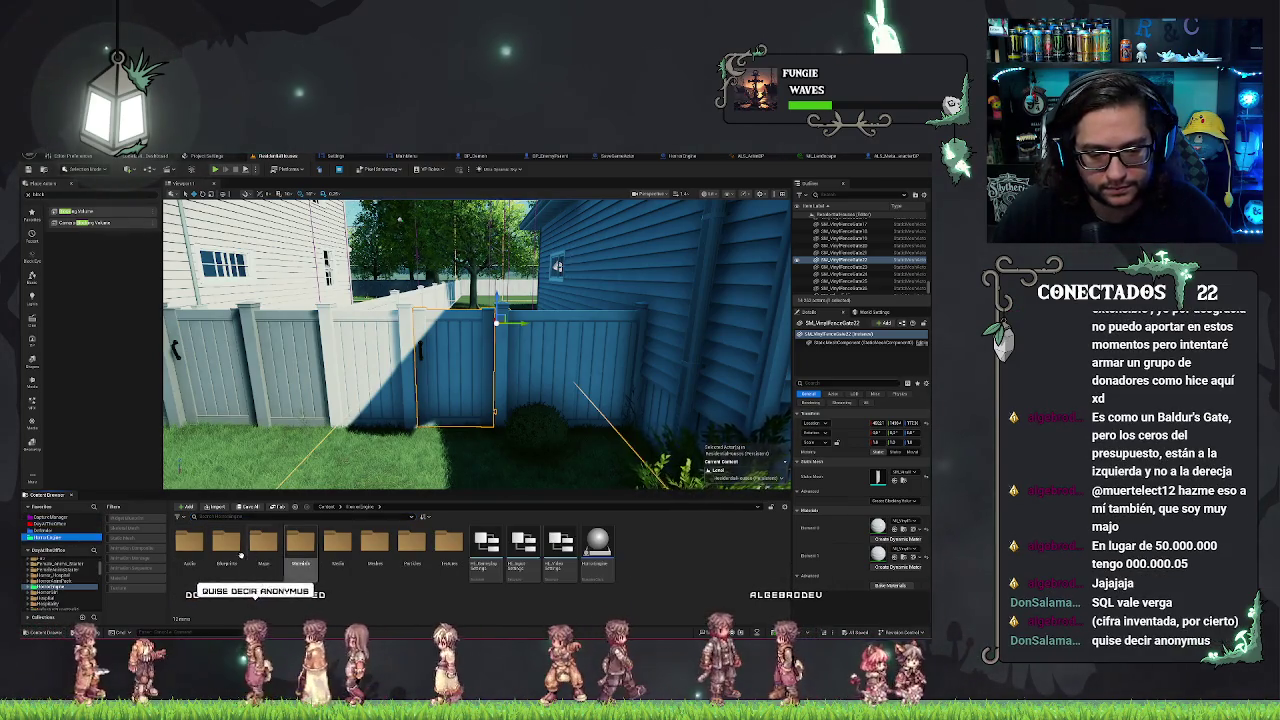
{"action": "double_click", "coordinate": [240, 555]}
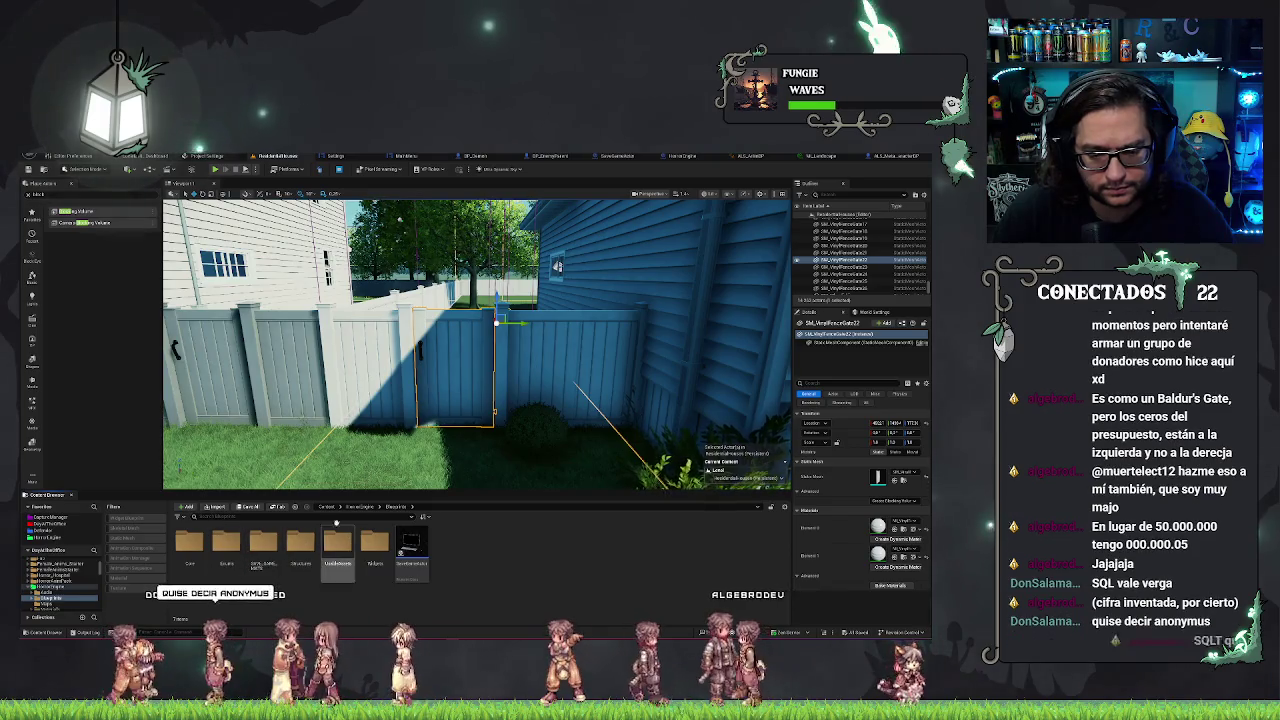
{"action": "left_click", "coordinate": [338, 545]}
{"action": "double_click", "coordinate": [338, 545]}
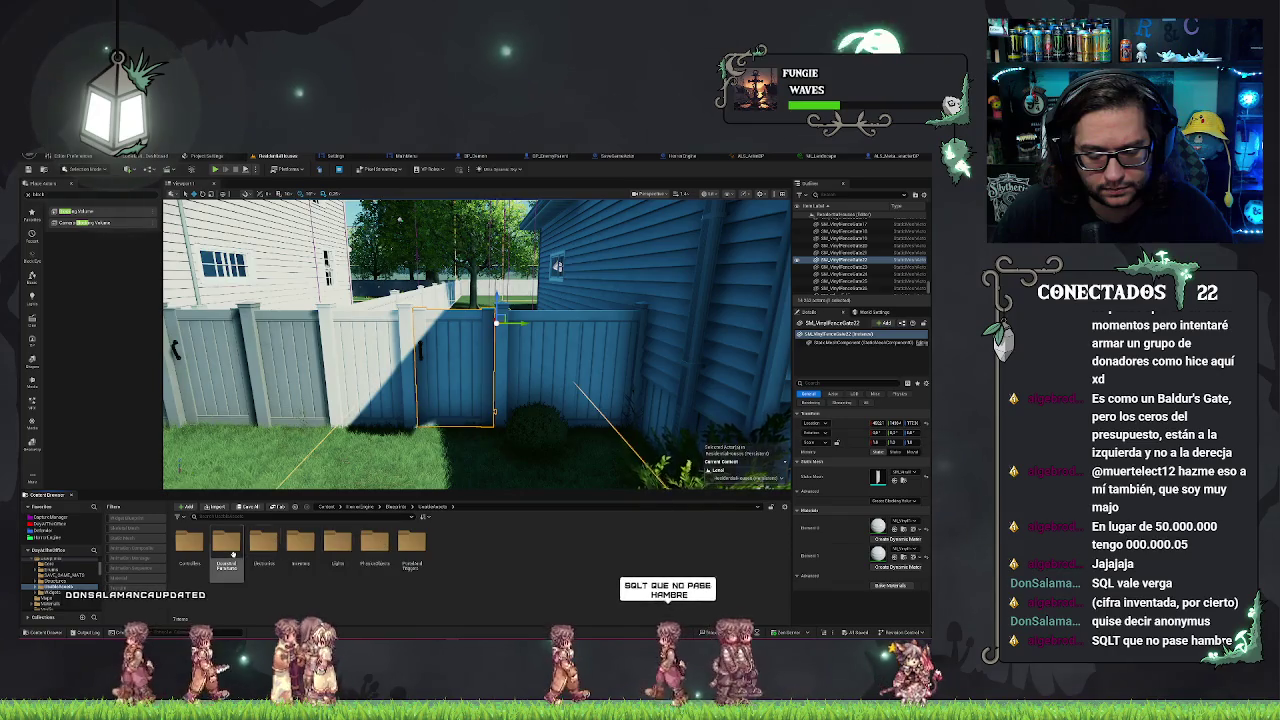
{"action": "double_click", "coordinate": [229, 546]}
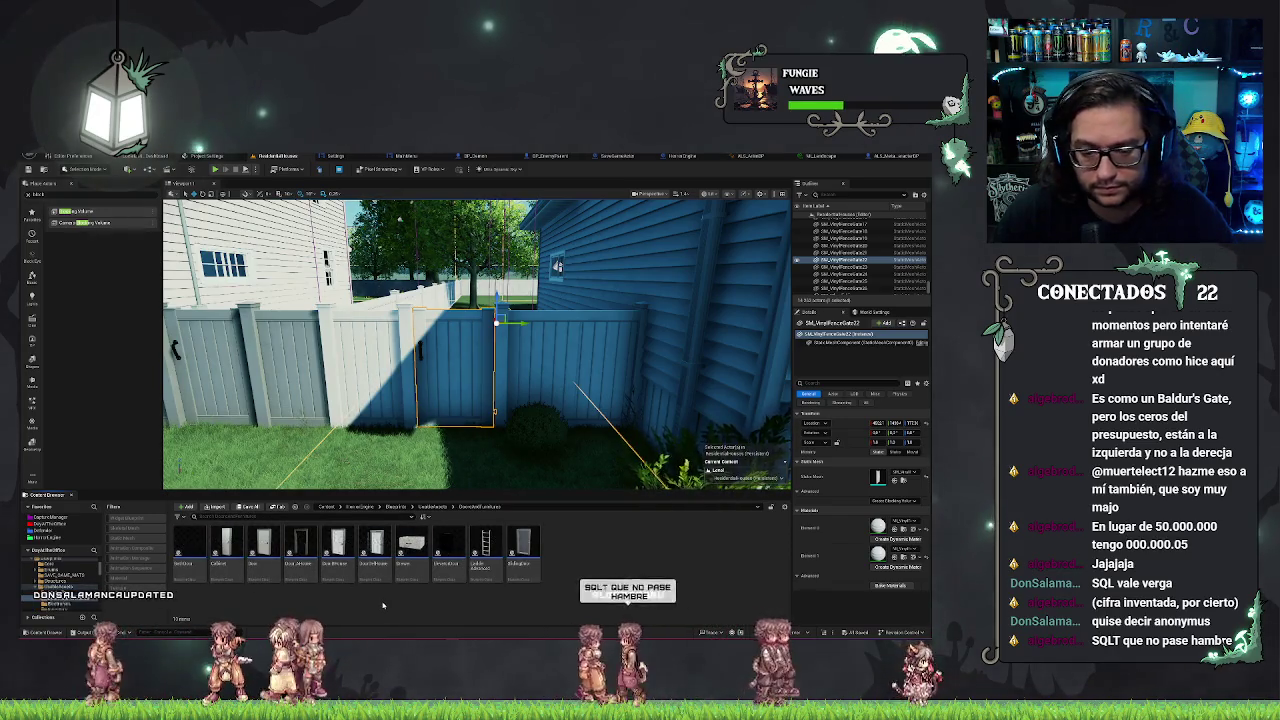
{"action": "left_click", "coordinate": [272, 548]}
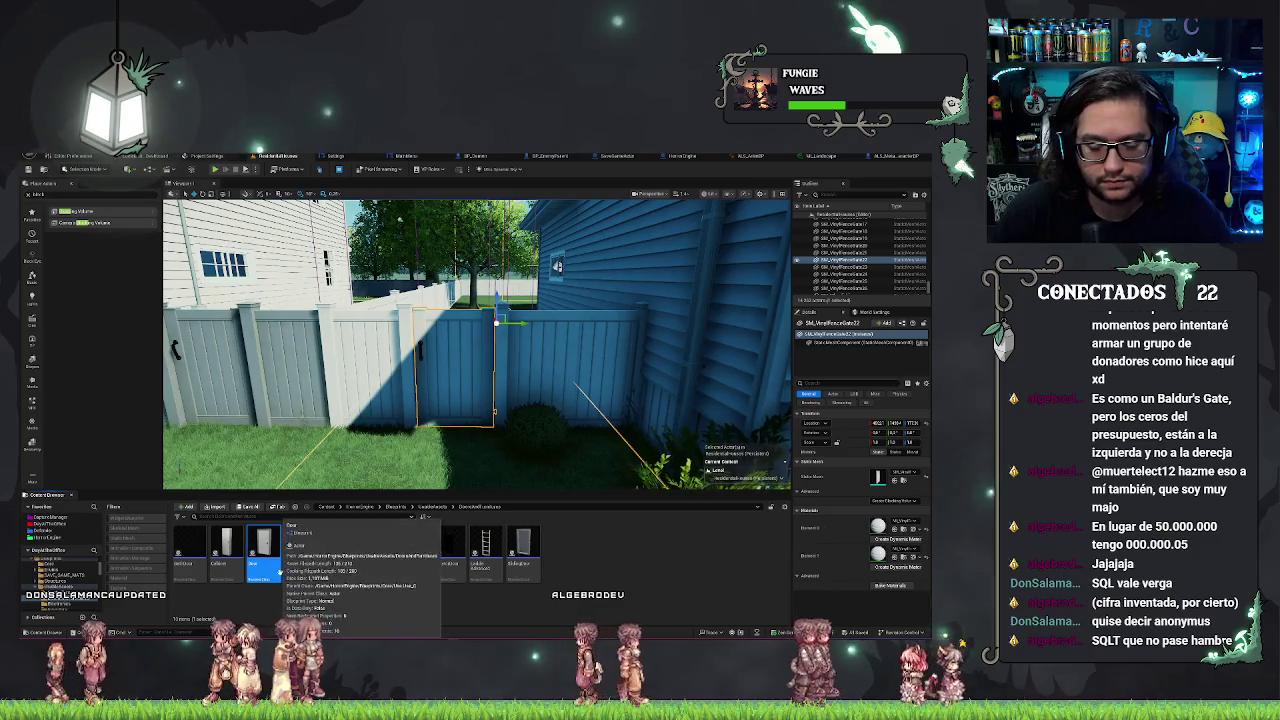
Place a Door blueprint beside the fence gate, rotated about 90°, and locate the gate's mesh.
{"action": "mouse_move", "coordinate": [263, 548]}
{"action": "left_mouse_down"}
{"action": "mouse_move", "coordinate": [300, 545]}
{"action": "mouse_move", "coordinate": [330, 500]}
{"action": "mouse_move", "coordinate": [345, 400]}
{"action": "mouse_move", "coordinate": [354, 476]}
{"action": "left_mouse_up"}
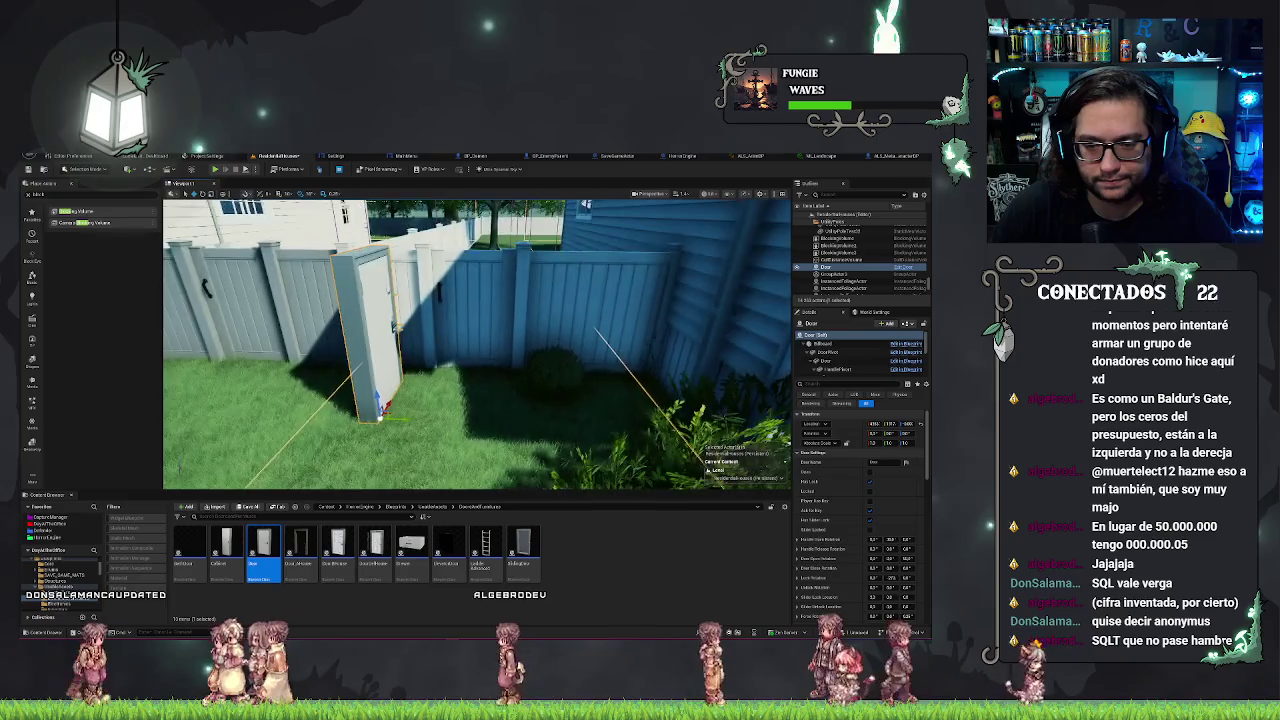
{"action": "left_click_drag", "start_coordinate": [405, 420], "coordinate": [430, 407]}
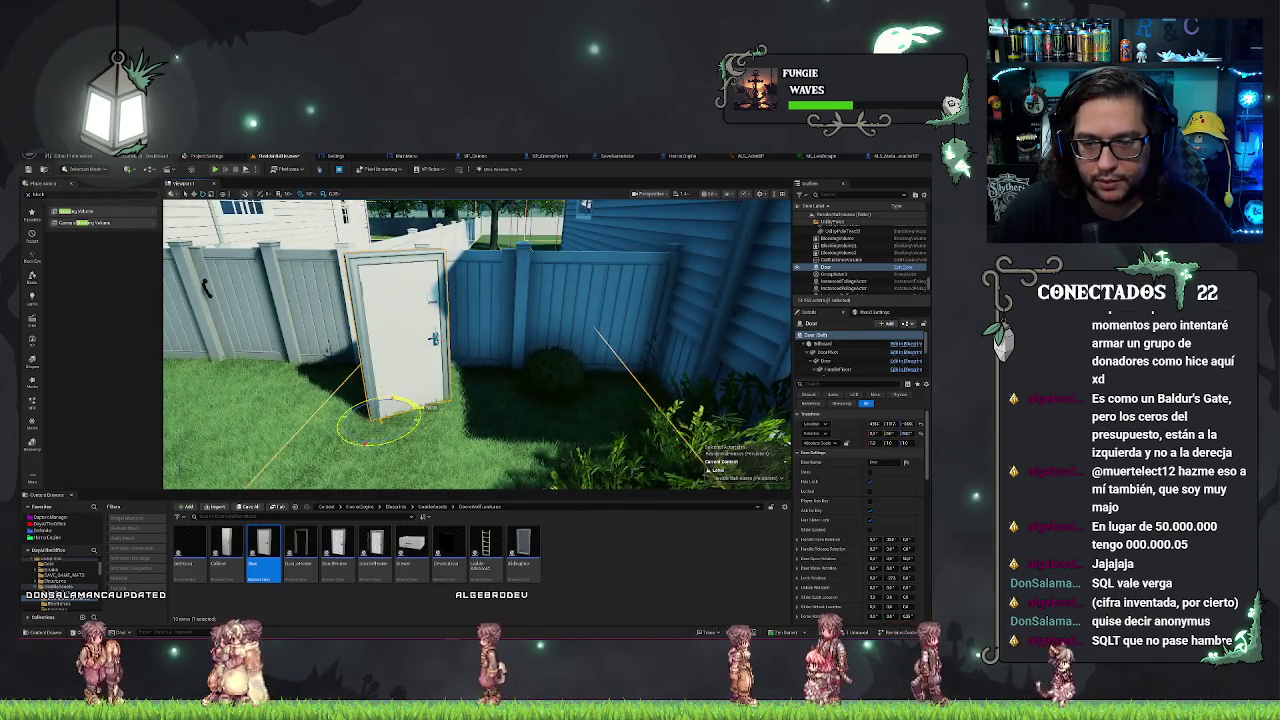
{"action": "left_click", "coordinate": [490, 313]}
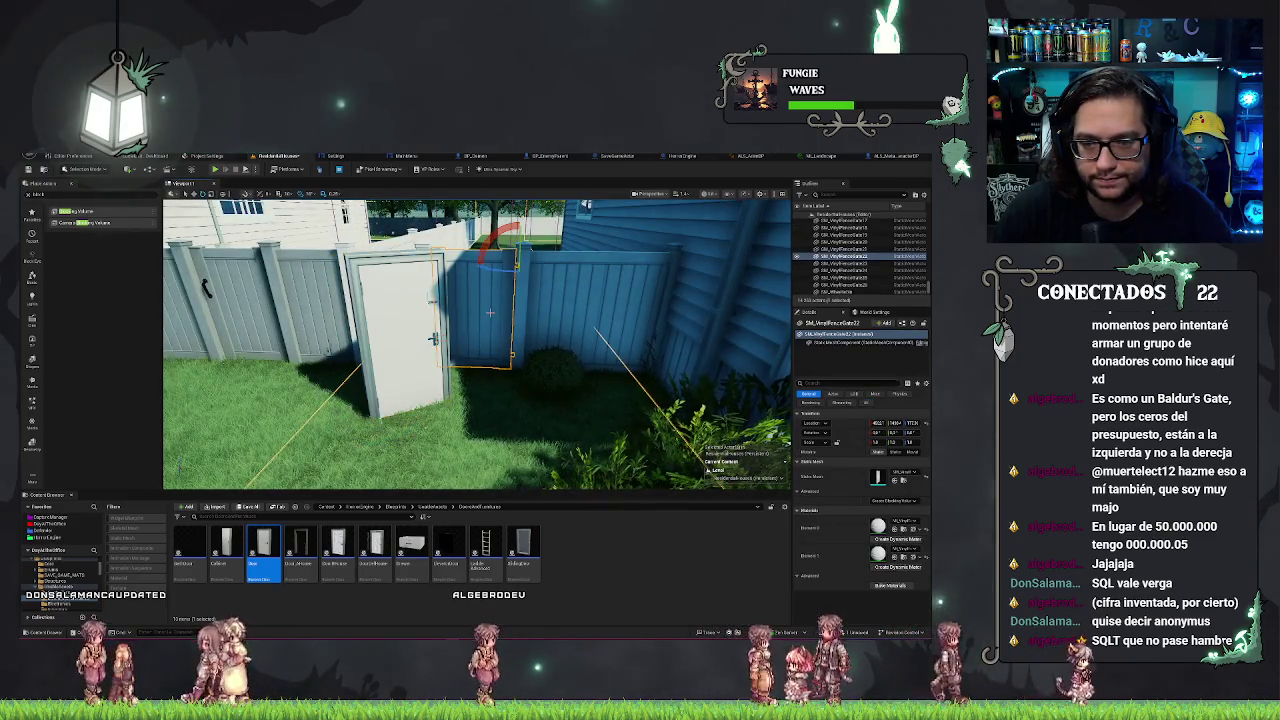
{"action": "left_click", "coordinate": [903, 480]}
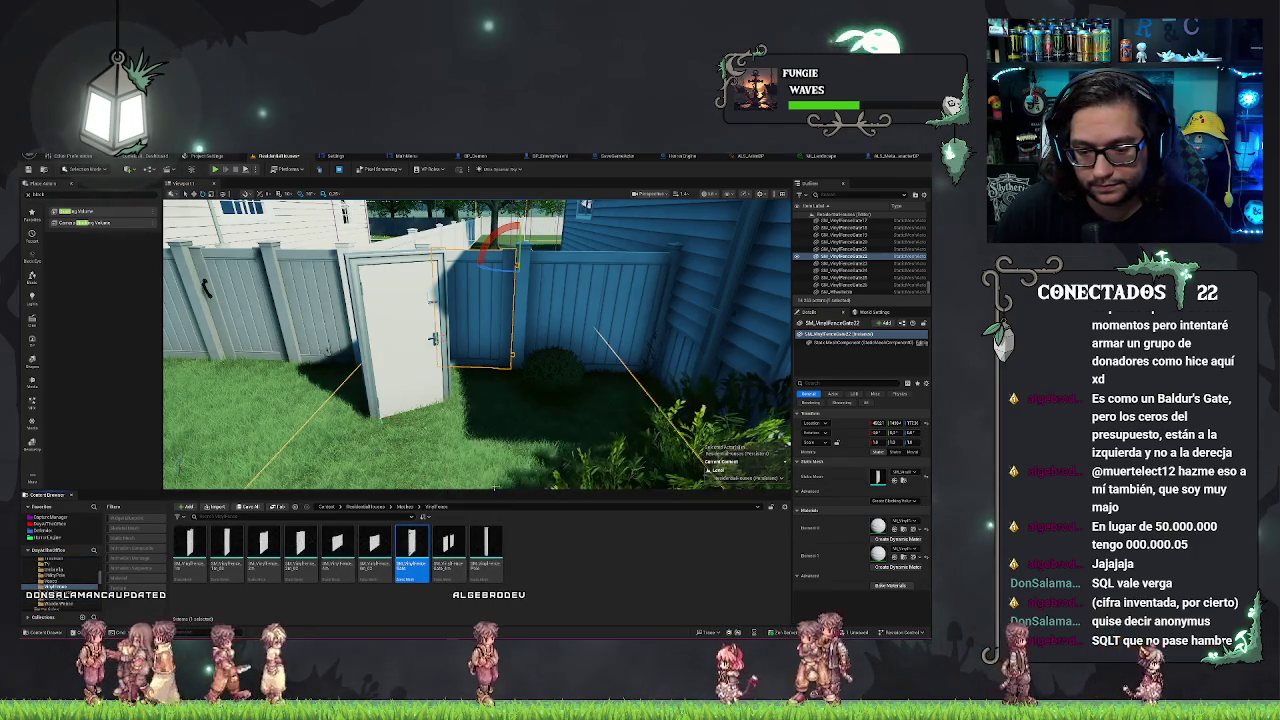
On the placed Door, tick the open checkbox and expand the Door Frame Mesh settings.
{"action": "left_click", "coordinate": [420, 370]}
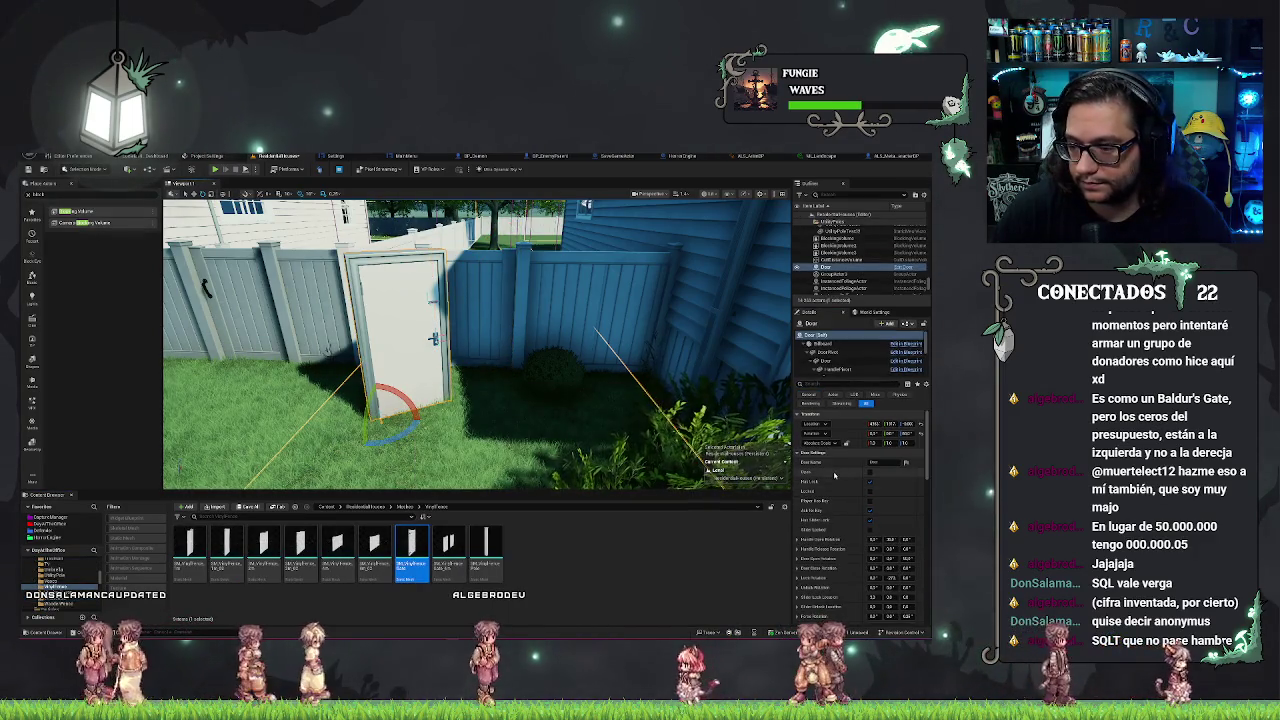
{"action": "left_click", "coordinate": [800, 453]}
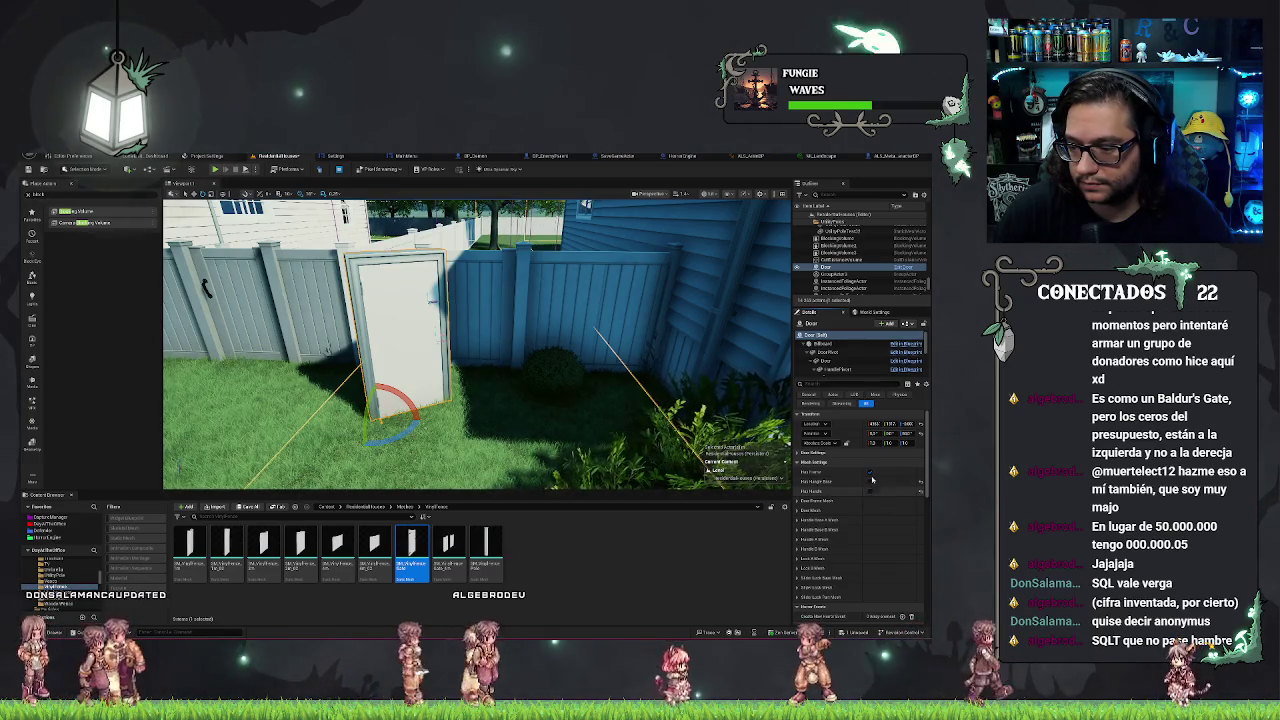
{"action": "left_click", "coordinate": [871, 481]}
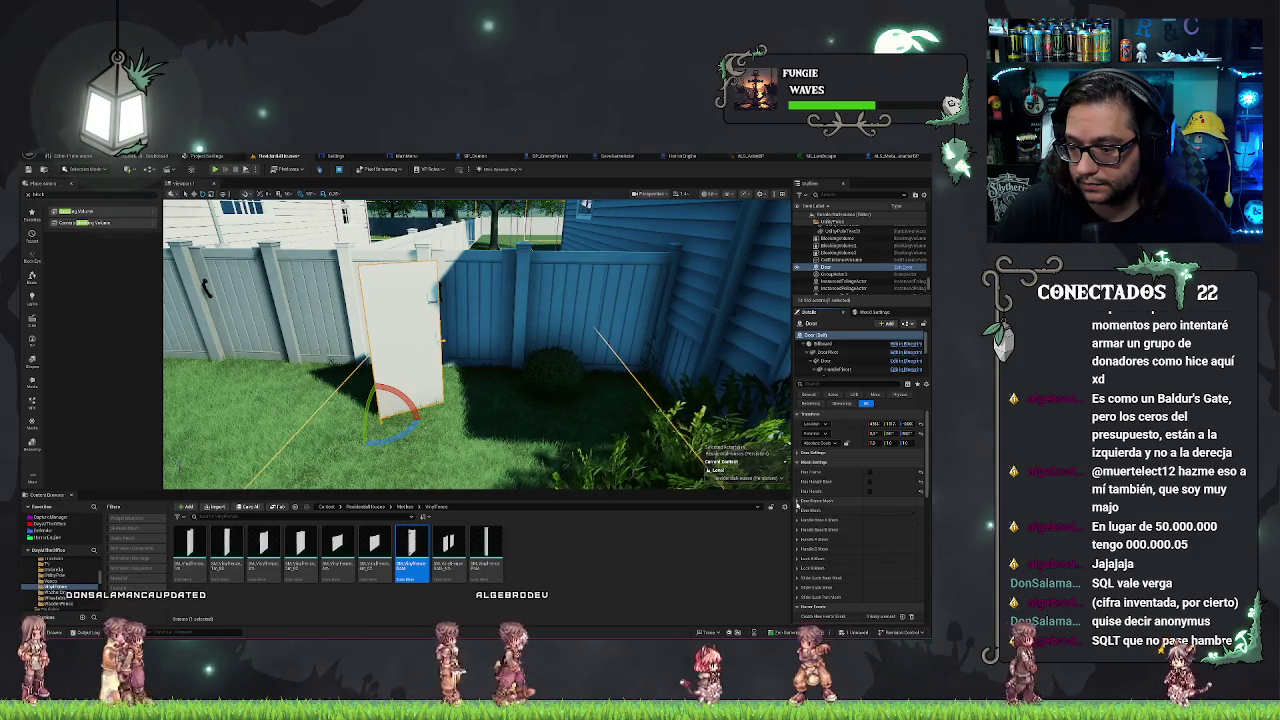
{"action": "left_click", "coordinate": [797, 505]}
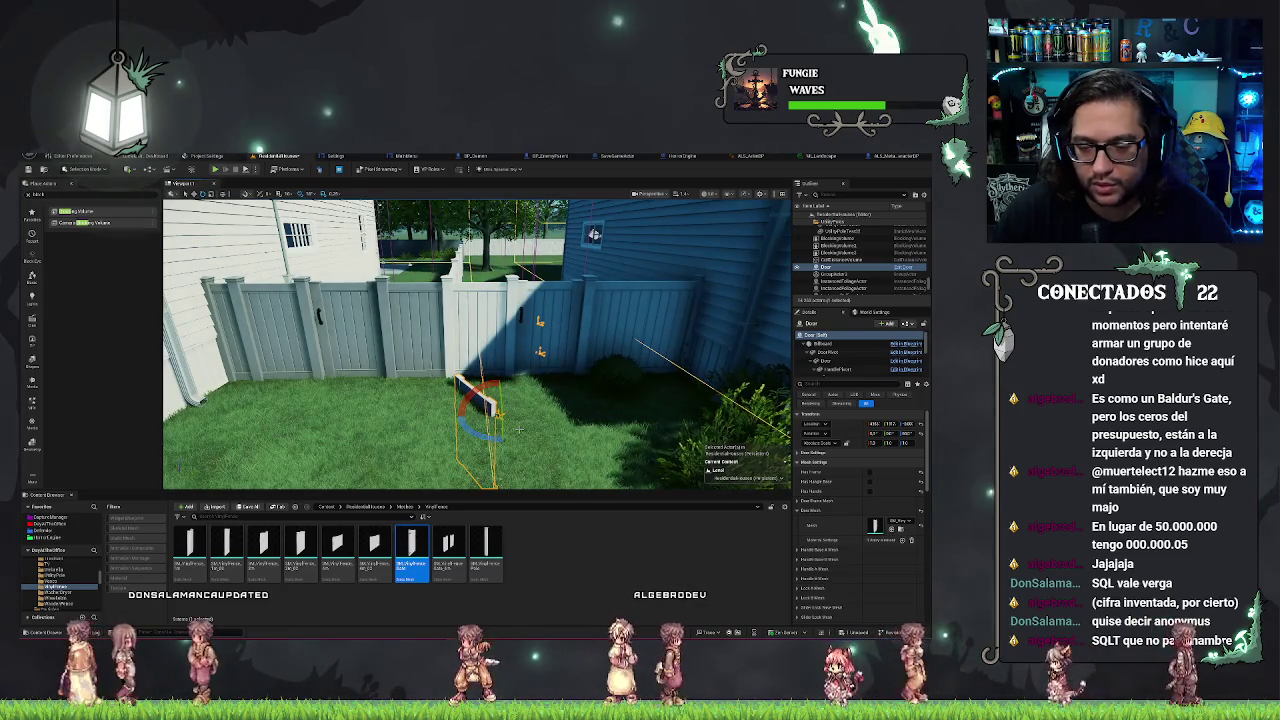
Try standing the door upright in the gate gap, then delete the placed Door actor.
{"action": "mouse_move", "coordinate": [519, 428]}
{"action": "left_mouse_down"}
{"action": "mouse_move", "coordinate": [440, 430]}
{"action": "mouse_move", "coordinate": [470, 428]}
{"action": "left_mouse_up"}
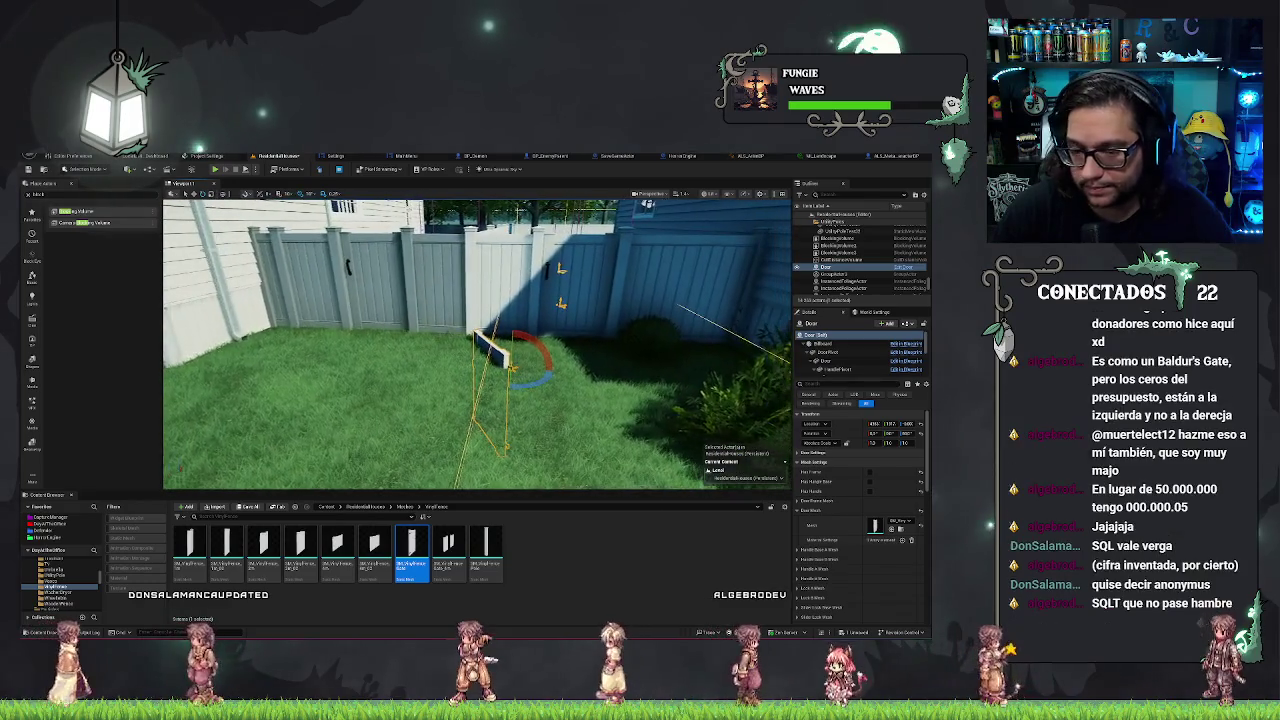
{"action": "mouse_move", "coordinate": [540, 345]}
{"action": "left_mouse_down"}
{"action": "mouse_move", "coordinate": [530, 290]}
{"action": "mouse_move", "coordinate": [435, 318]}
{"action": "left_mouse_up"}
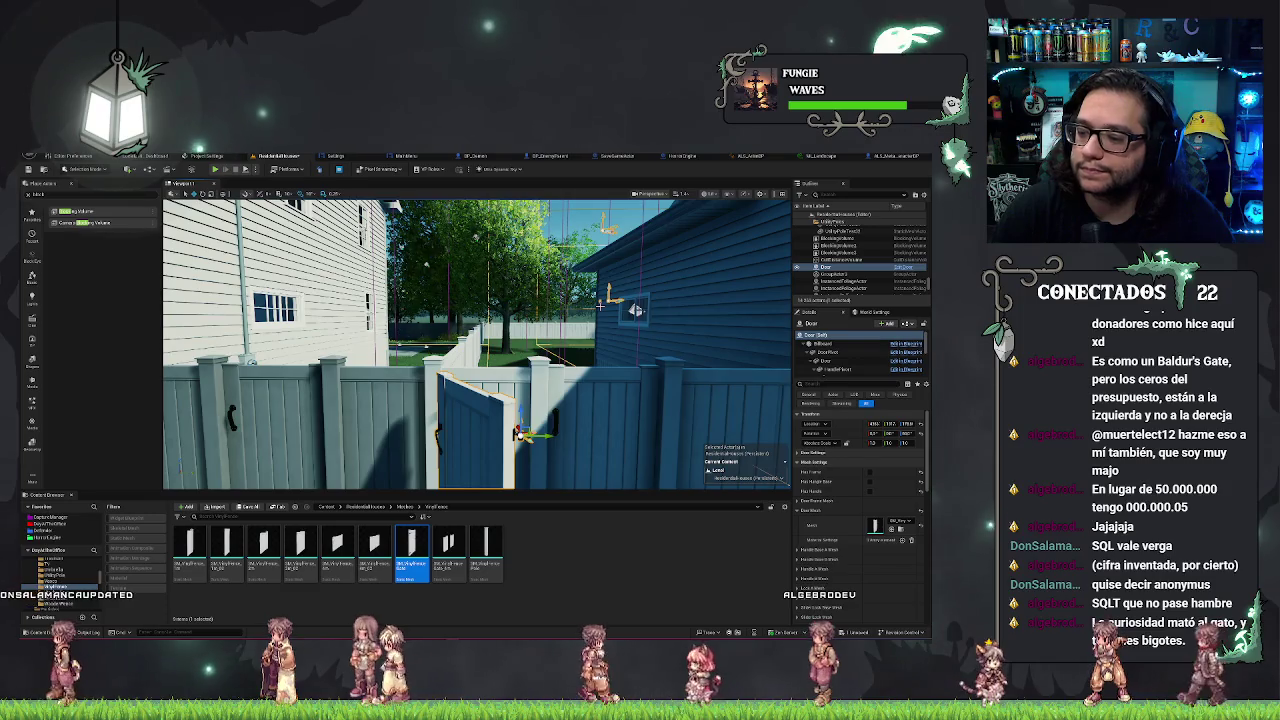
{"action": "key", "text": "ctrl+z"}
{"action": "mouse_move", "coordinate": [435, 318]}
{"action": "left_mouse_down"}
{"action": "mouse_move", "coordinate": [415, 322]}
{"action": "mouse_move", "coordinate": [586, 339]}
{"action": "left_mouse_up"}
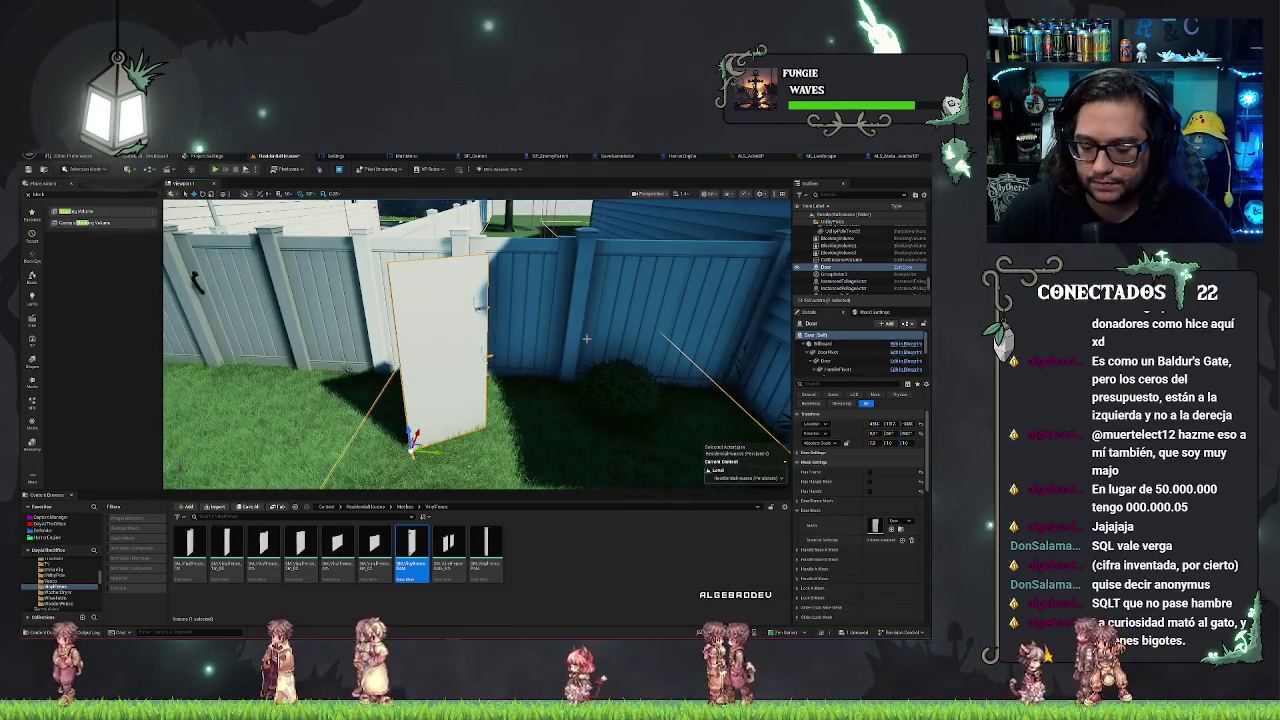
{"action": "key", "text": "ctrl+y"}
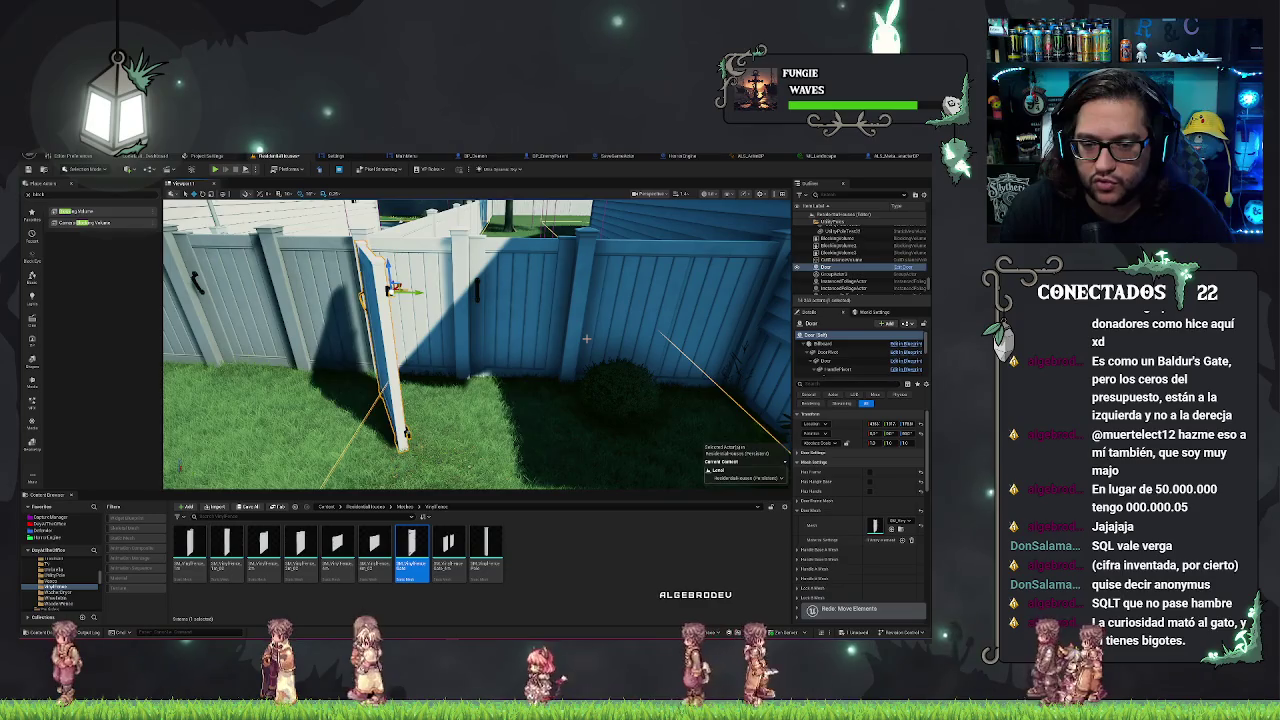
{"action": "mouse_move", "coordinate": [586, 339]}
{"action": "left_mouse_down"}
{"action": "mouse_move", "coordinate": [440, 208]}
{"action": "mouse_move", "coordinate": [430, 220]}
{"action": "mouse_move", "coordinate": [474, 246]}
{"action": "mouse_move", "coordinate": [410, 252]}
{"action": "left_mouse_up"}
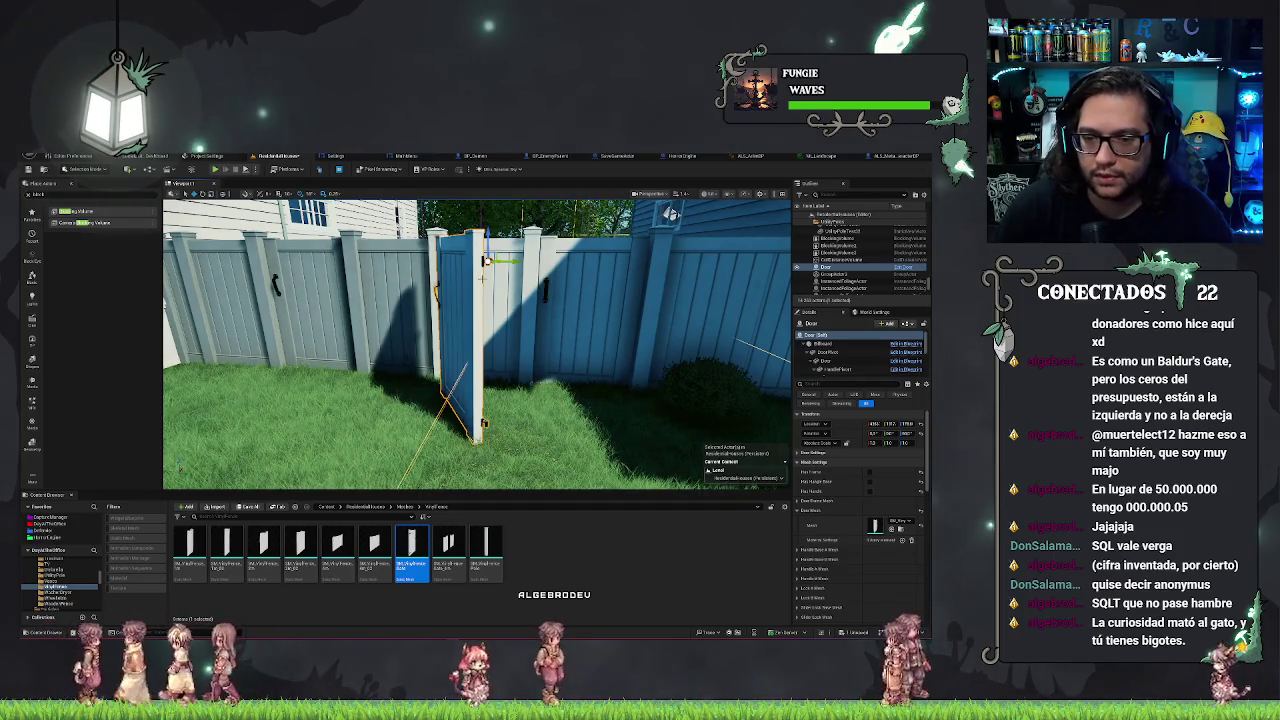
{"action": "key", "text": "Delete"}
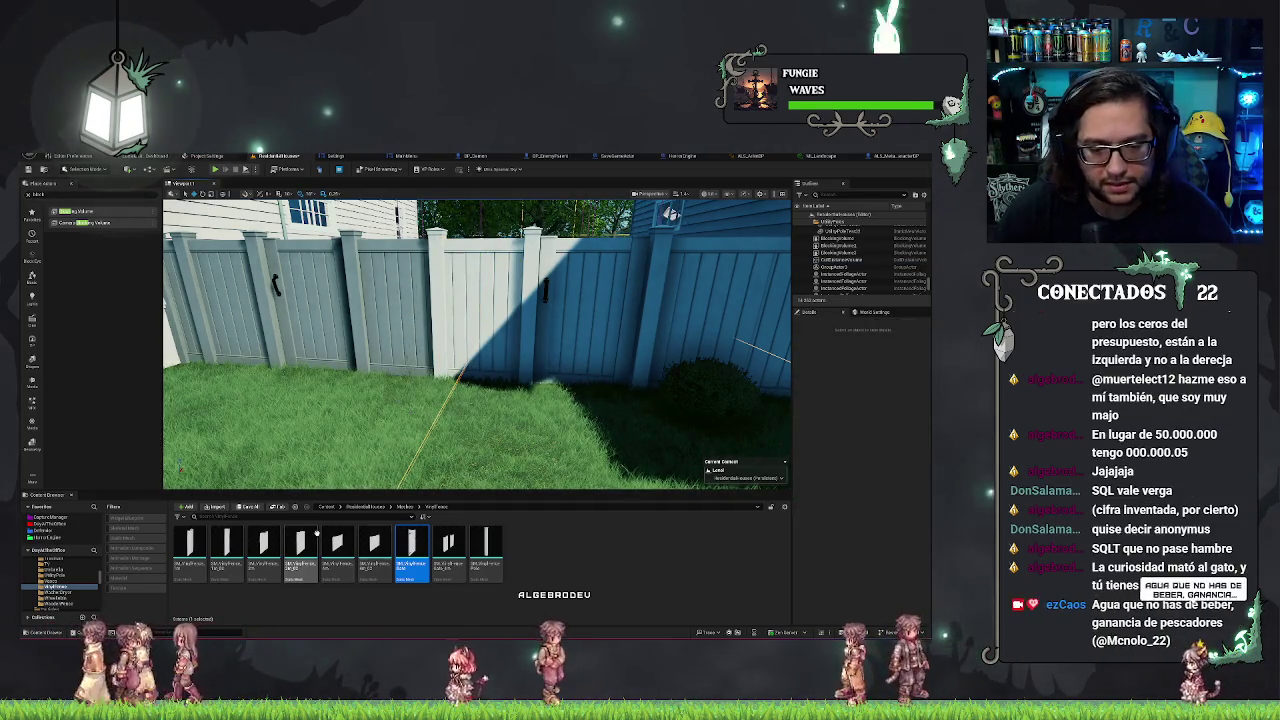
Go up to the ResidentialHouse root folder and search the Content Browser for 'door'.
{"action": "left_click", "coordinate": [404, 507]}
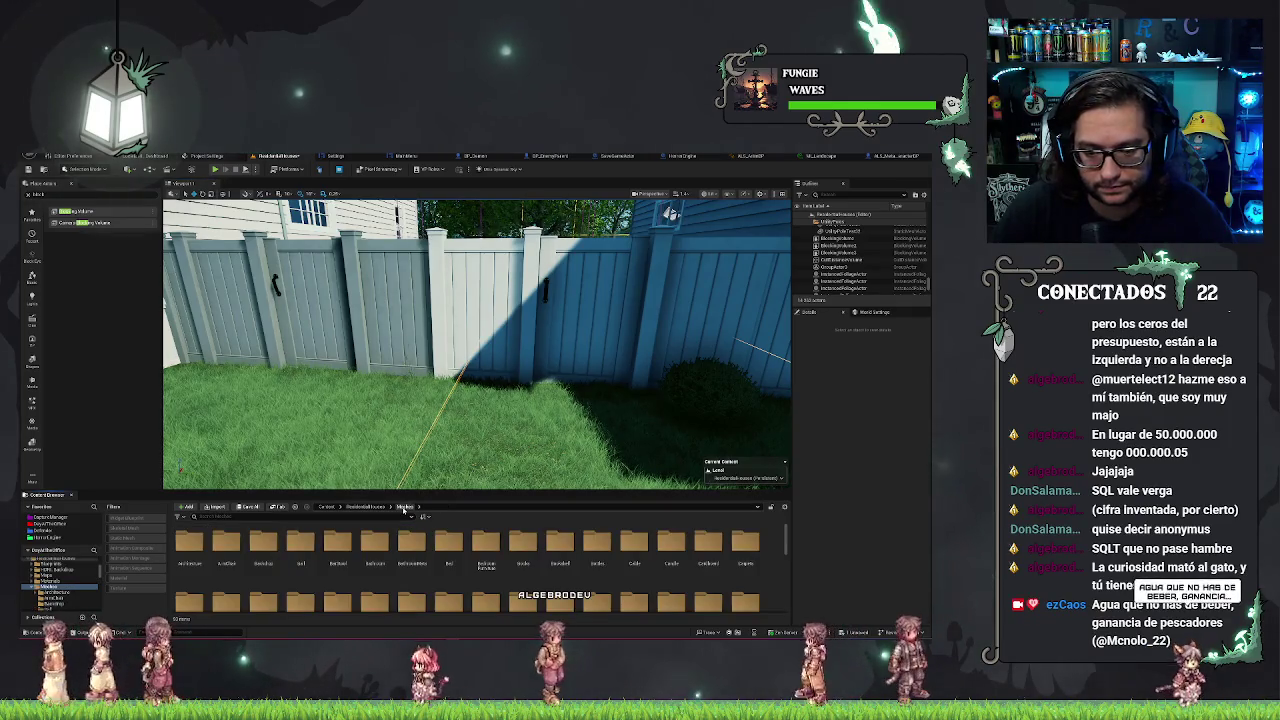
{"action": "left_click", "coordinate": [365, 507]}
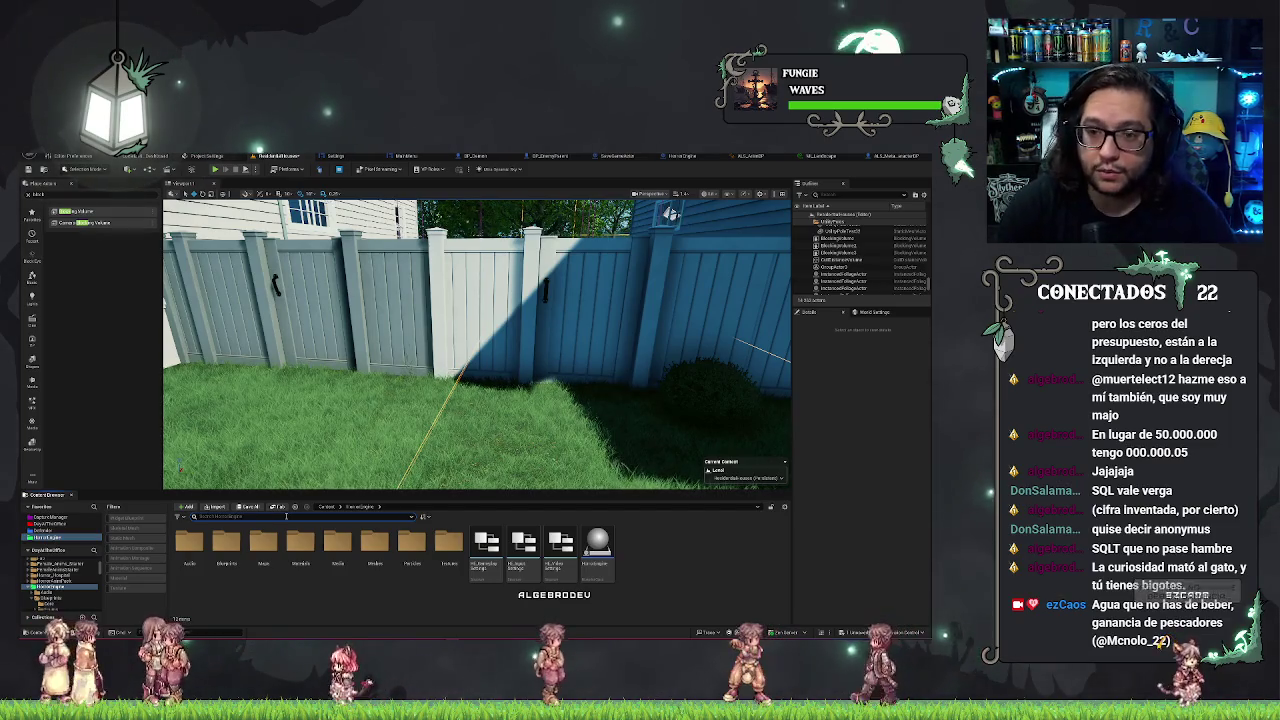
{"action": "left_click", "coordinate": [286, 516]}
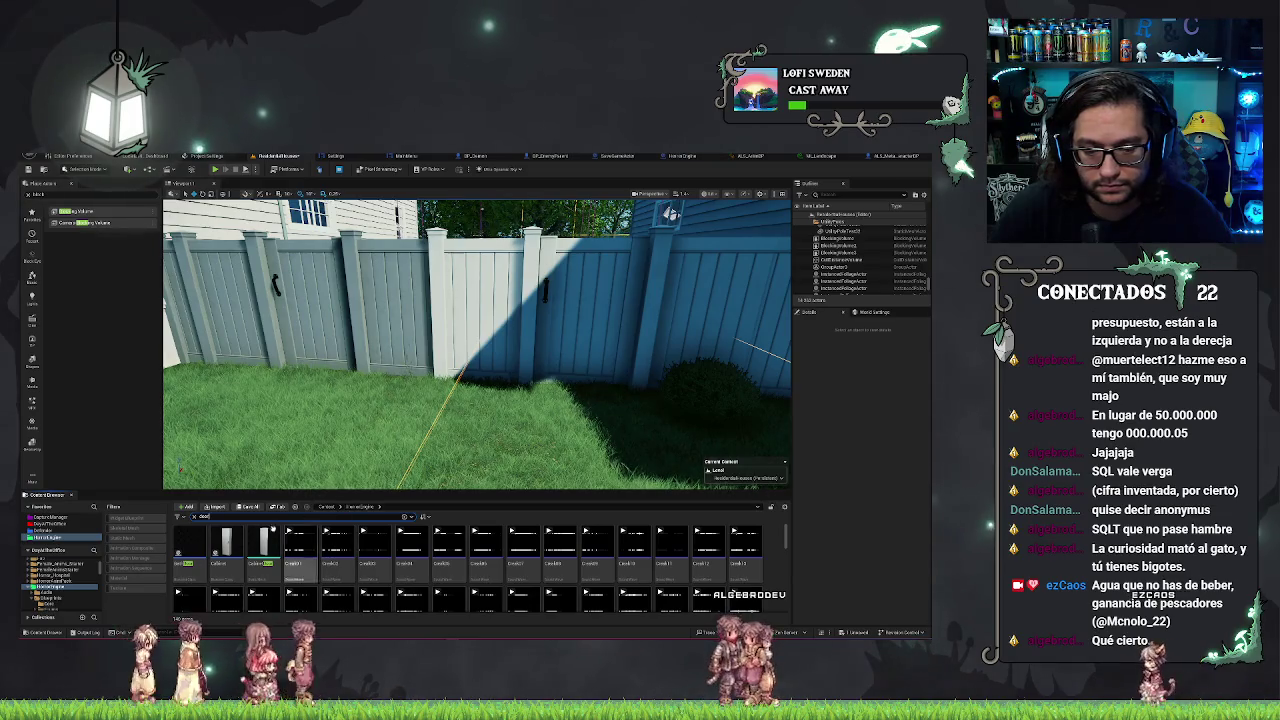
{"action": "double_click", "coordinate": [204, 517]}
{"action": "type", "text": "door"}
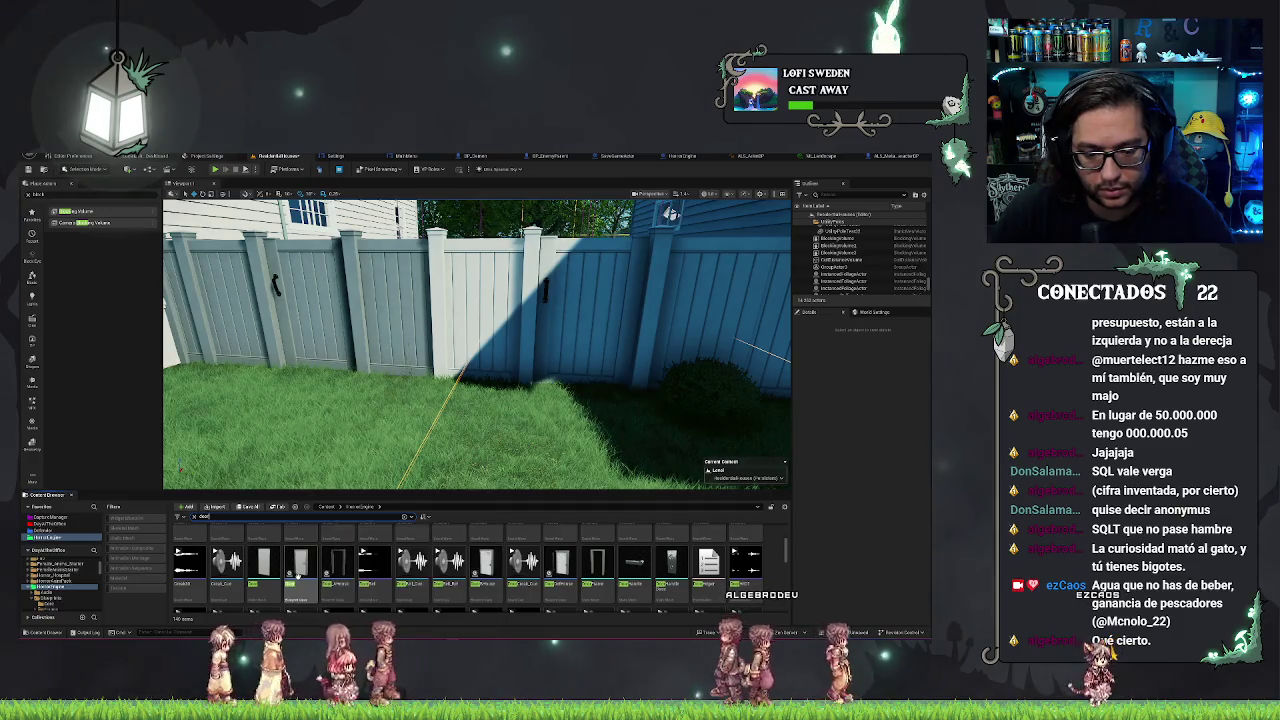
Copy the Door blueprint into the DoorsAndFurnitures folder and confirm the copy's new name.
{"action": "right_click", "coordinate": [298, 572]}
{"action": "left_click", "coordinate": [320, 471]}
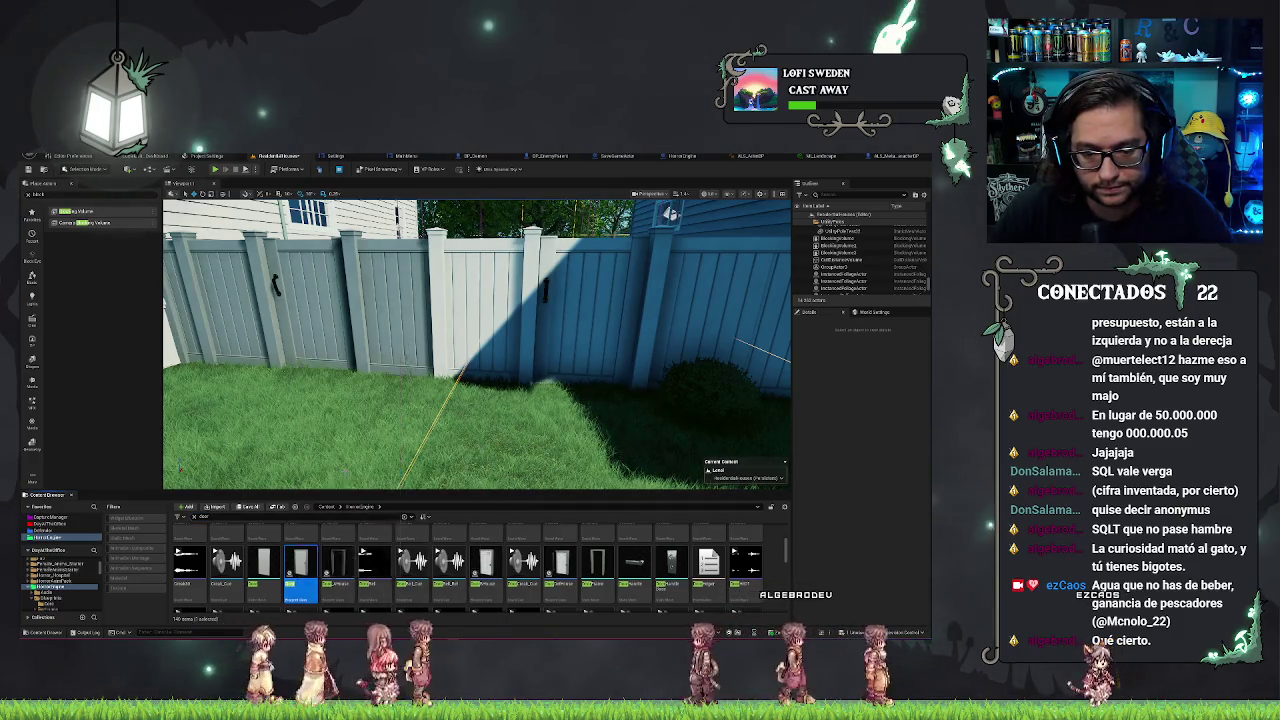
{"action": "left_click_drag", "start_coordinate": [263, 552], "coordinate": [584, 573]}
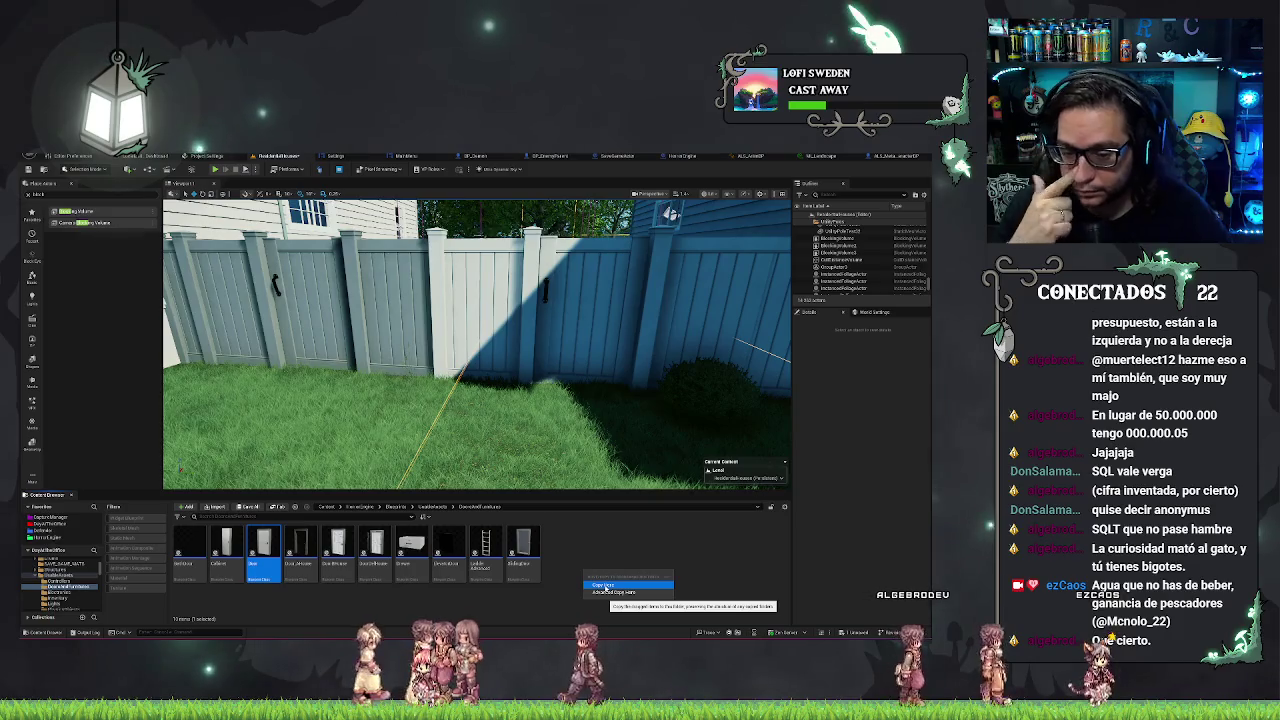
{"action": "left_click", "coordinate": [604, 587]}
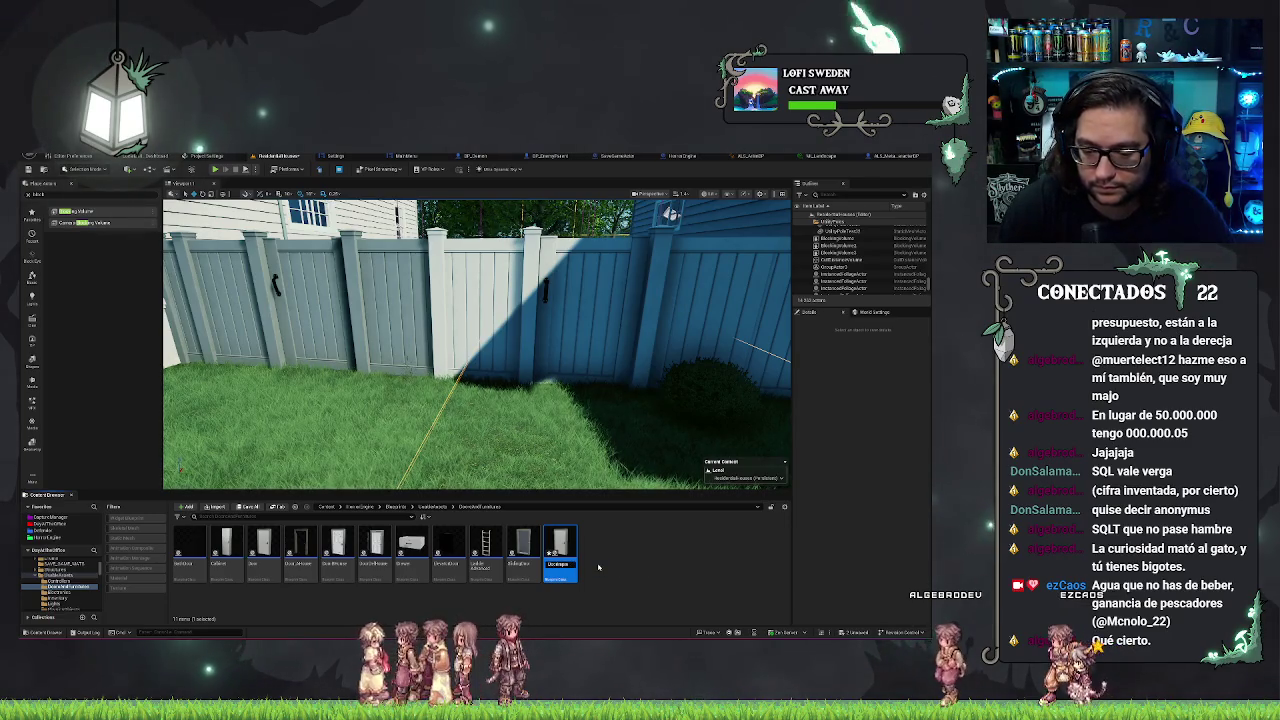
{"action": "key", "text": "Return"}
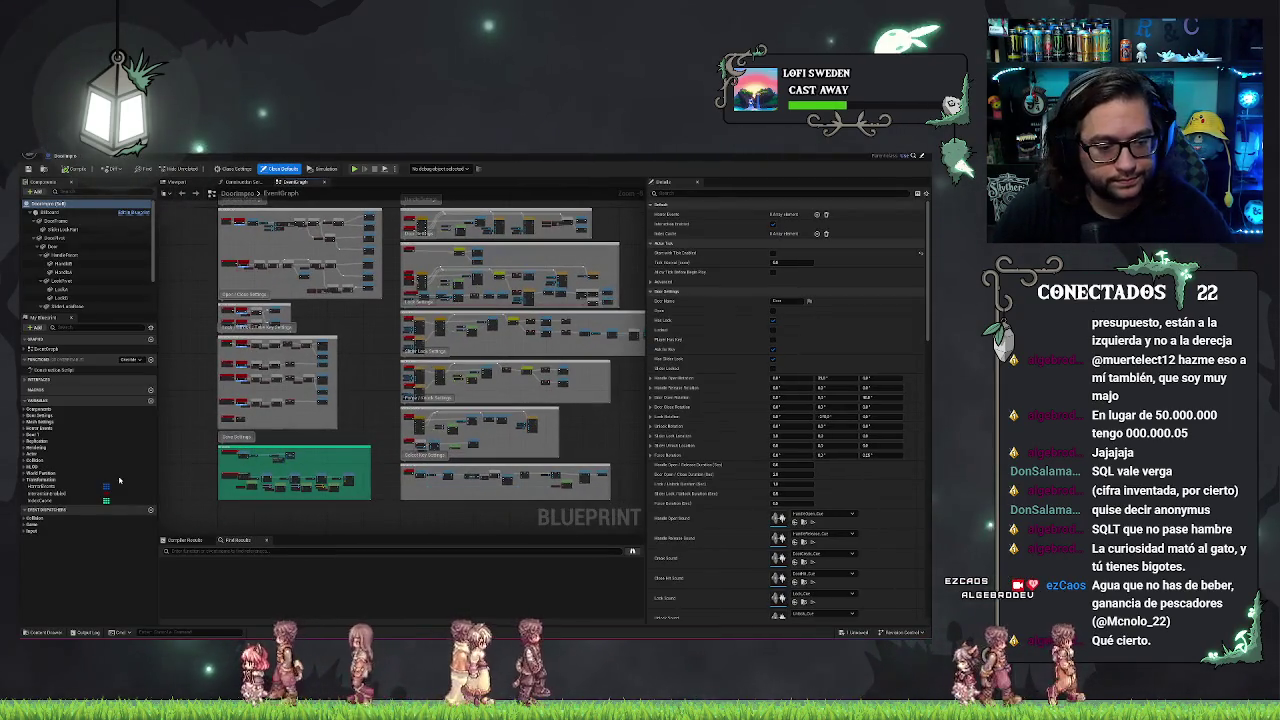
Add a new Boolean variable ending in 'orIsM' and save the blueprint.
{"action": "left_click", "coordinate": [151, 401]}
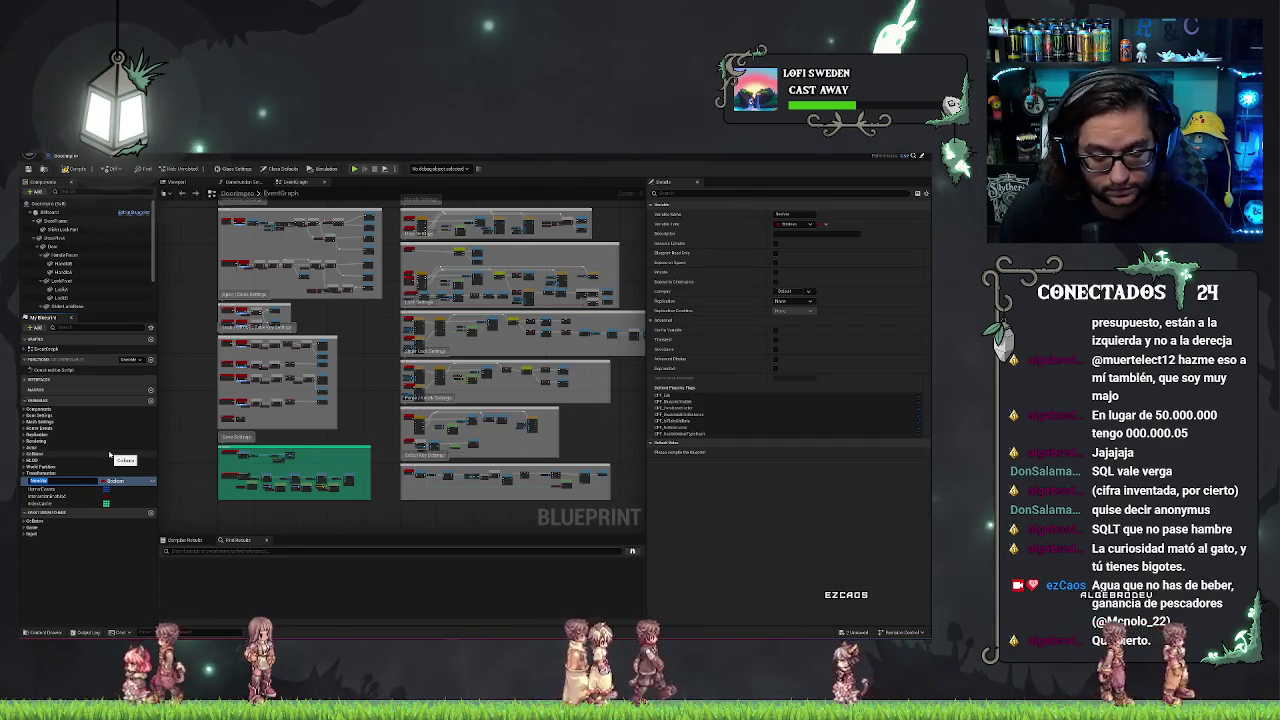
{"action": "type", "text": "orIsM"}
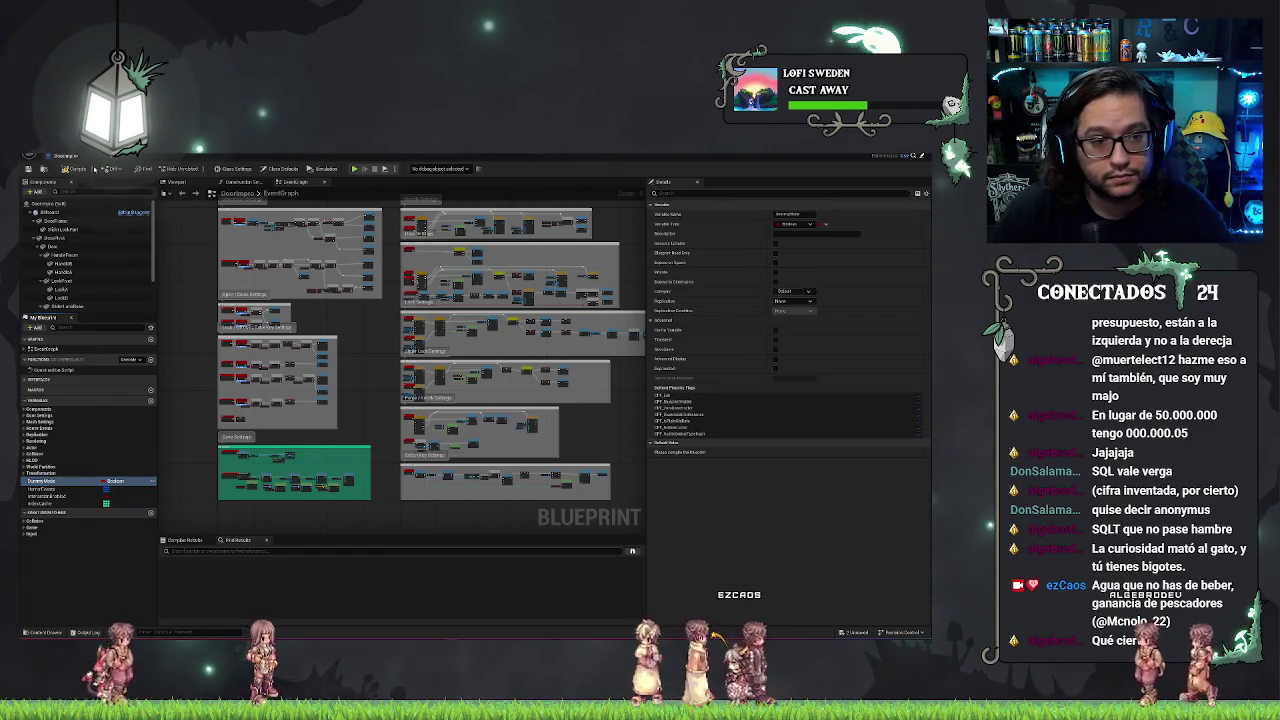
{"action": "key", "text": "ctrl+s"}
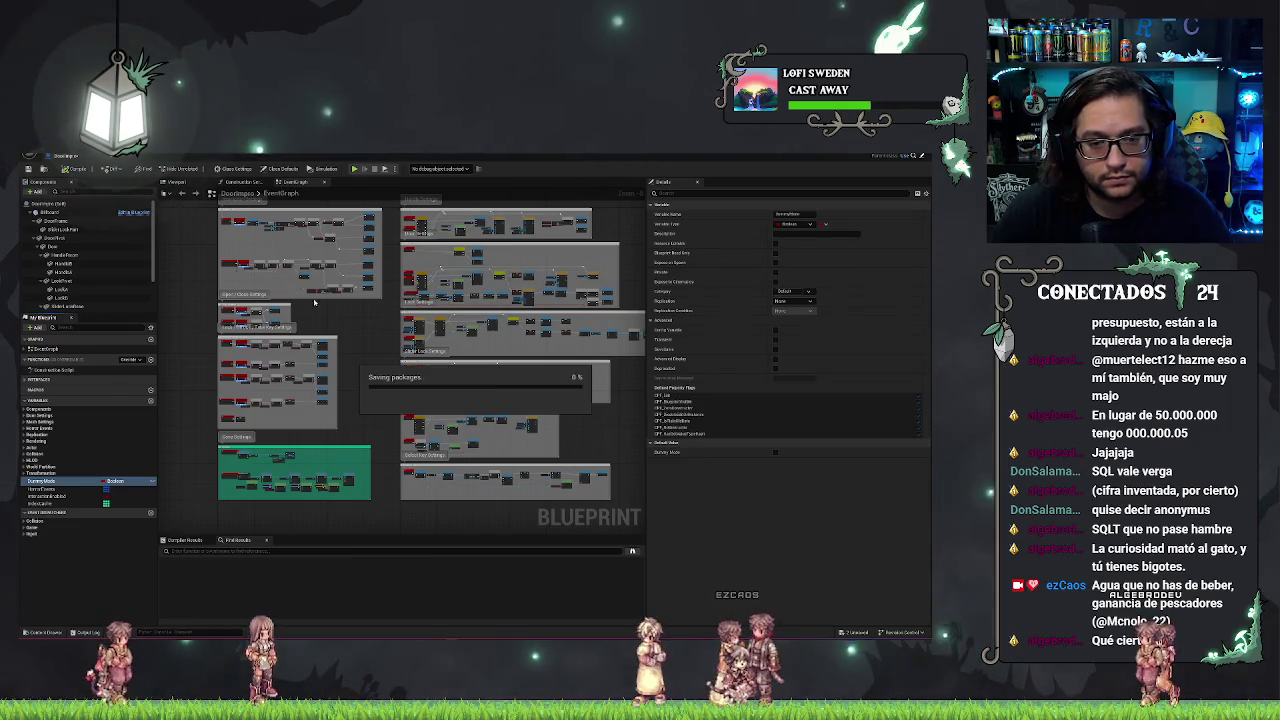
Switch to the Construction Script graph and zoom and pan along its node chain.
{"action": "left_click", "coordinate": [237, 185]}
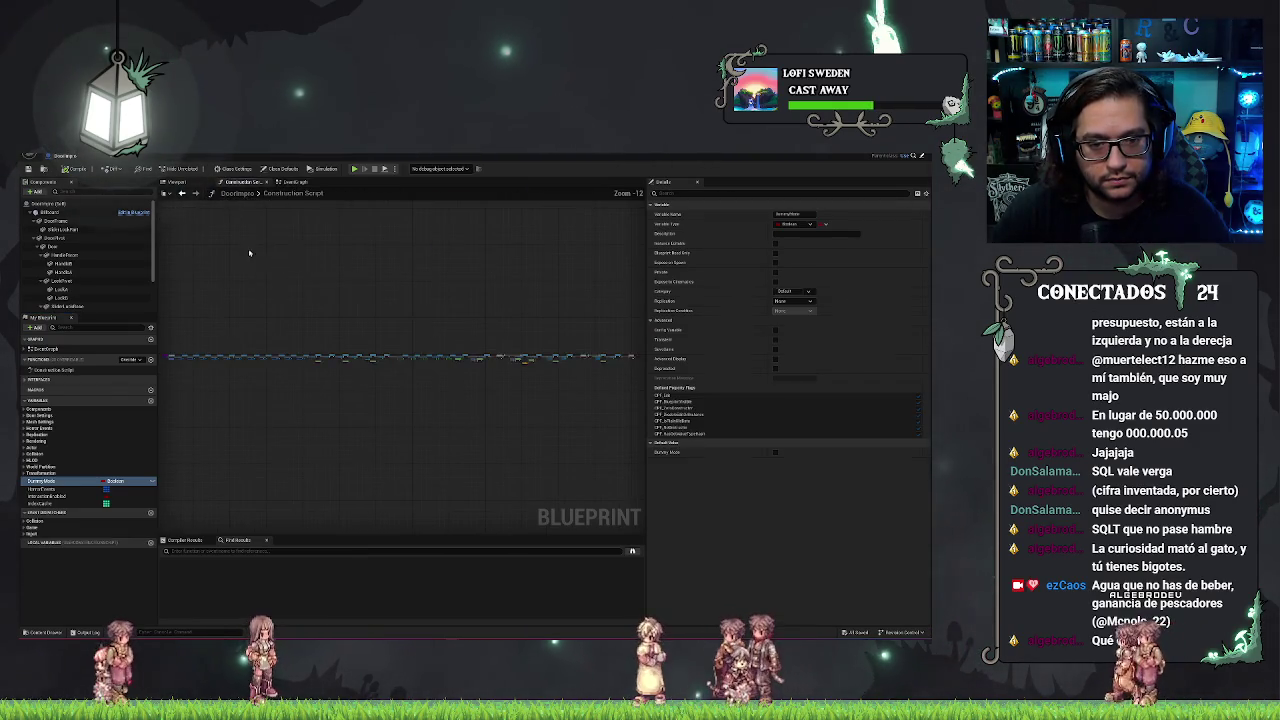
{"action": "scroll", "coordinate": [371, 300], "scroll_direction": "up", "scroll_amount": 8}
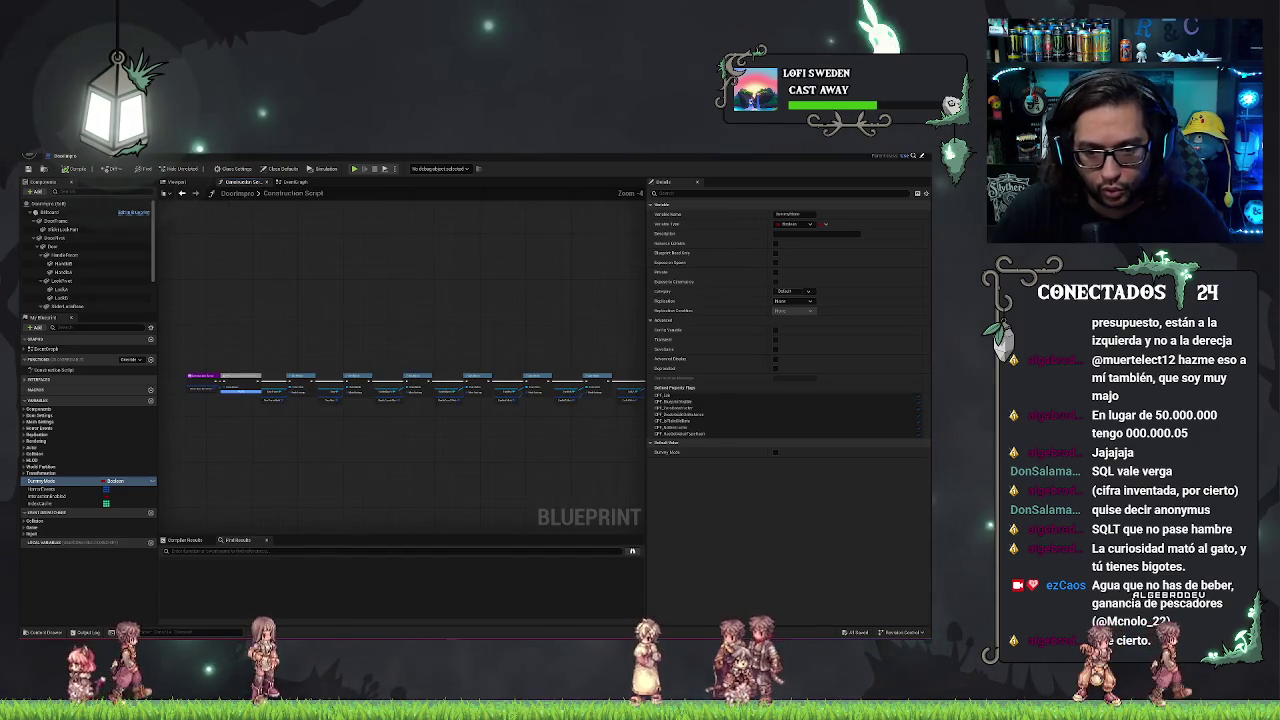
{"action": "scroll", "coordinate": [469, 430], "scroll_direction": "up", "scroll_amount": 3}
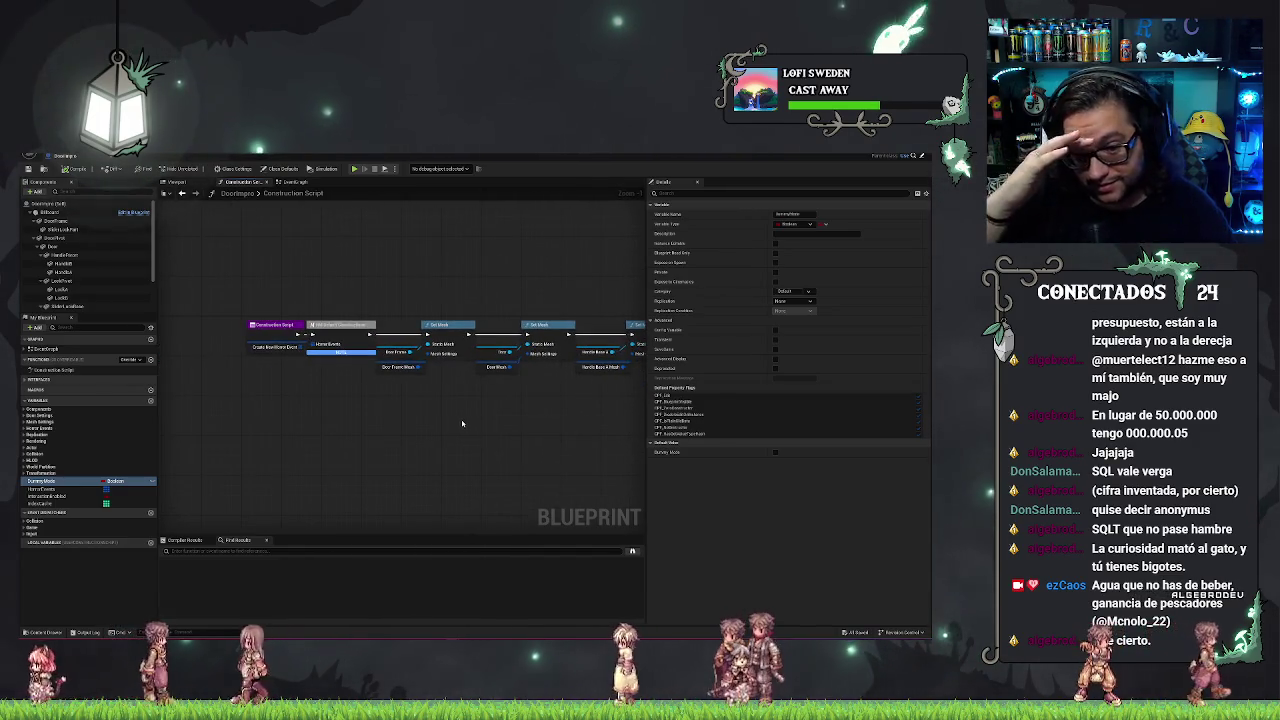
{"action": "scroll", "coordinate": [462, 423], "scroll_direction": "down", "scroll_amount": 2}
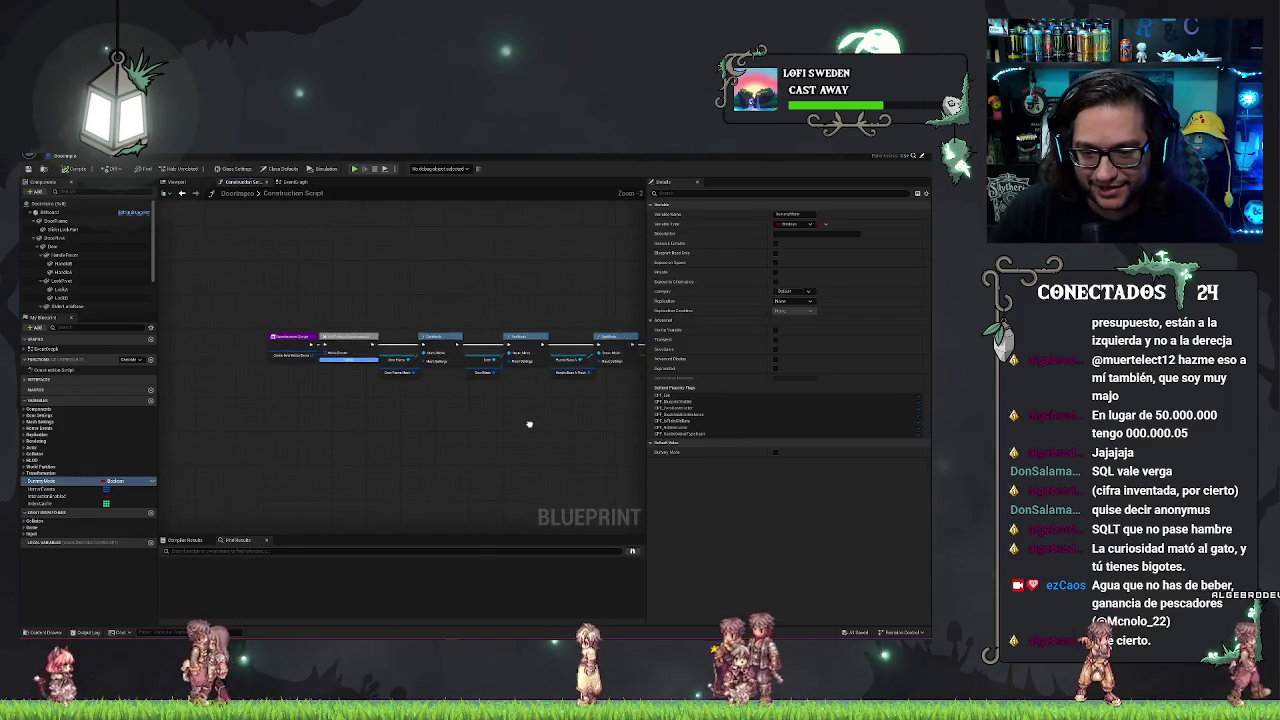
{"action": "scroll", "coordinate": [458, 438], "scroll_direction": "down", "scroll_amount": 1}
{"action": "left_click_drag", "start_coordinate": [458, 438], "coordinate": [207, 400]}
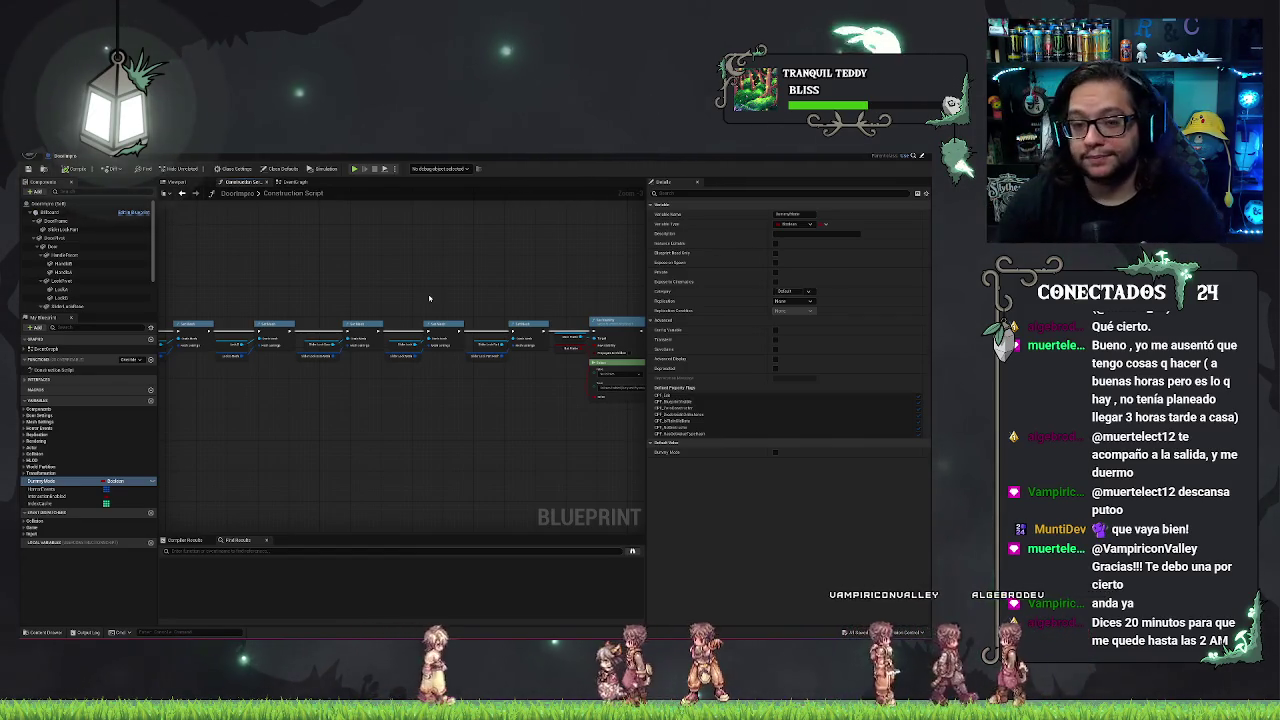
{"action": "scroll", "coordinate": [365, 386], "scroll_direction": "up", "scroll_amount": 4}
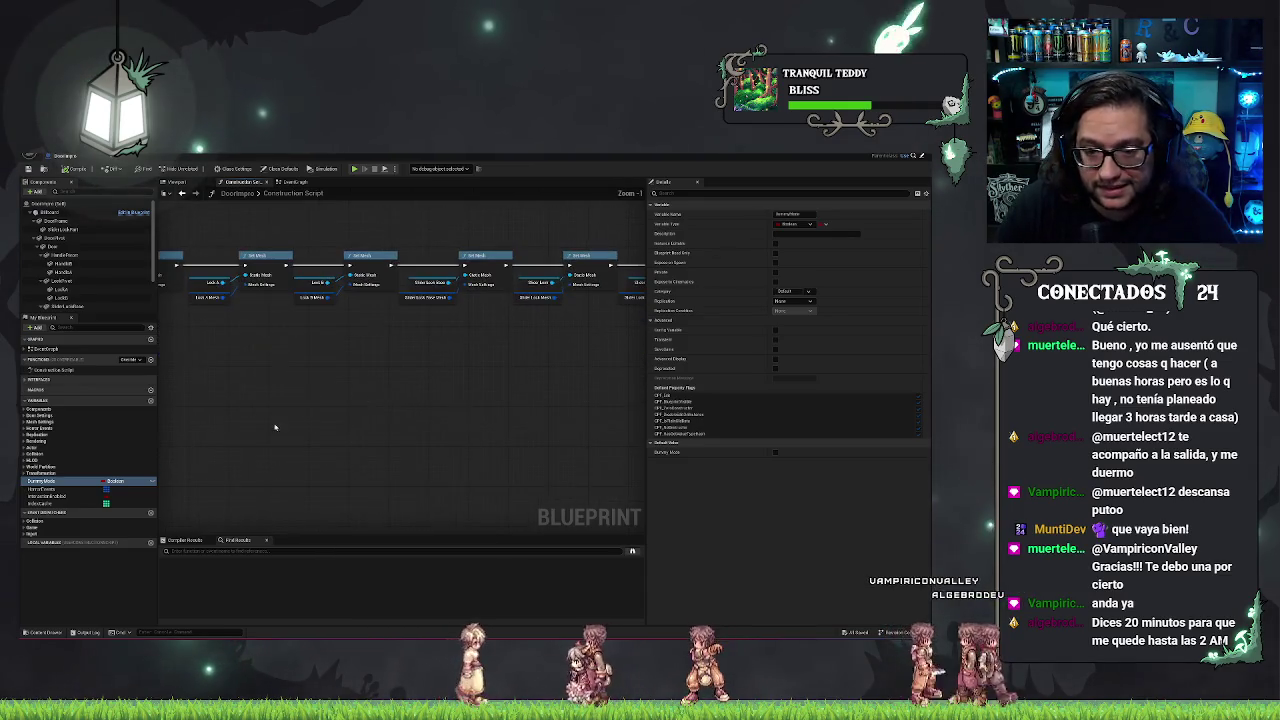
{"action": "right_click", "coordinate": [364, 386]}
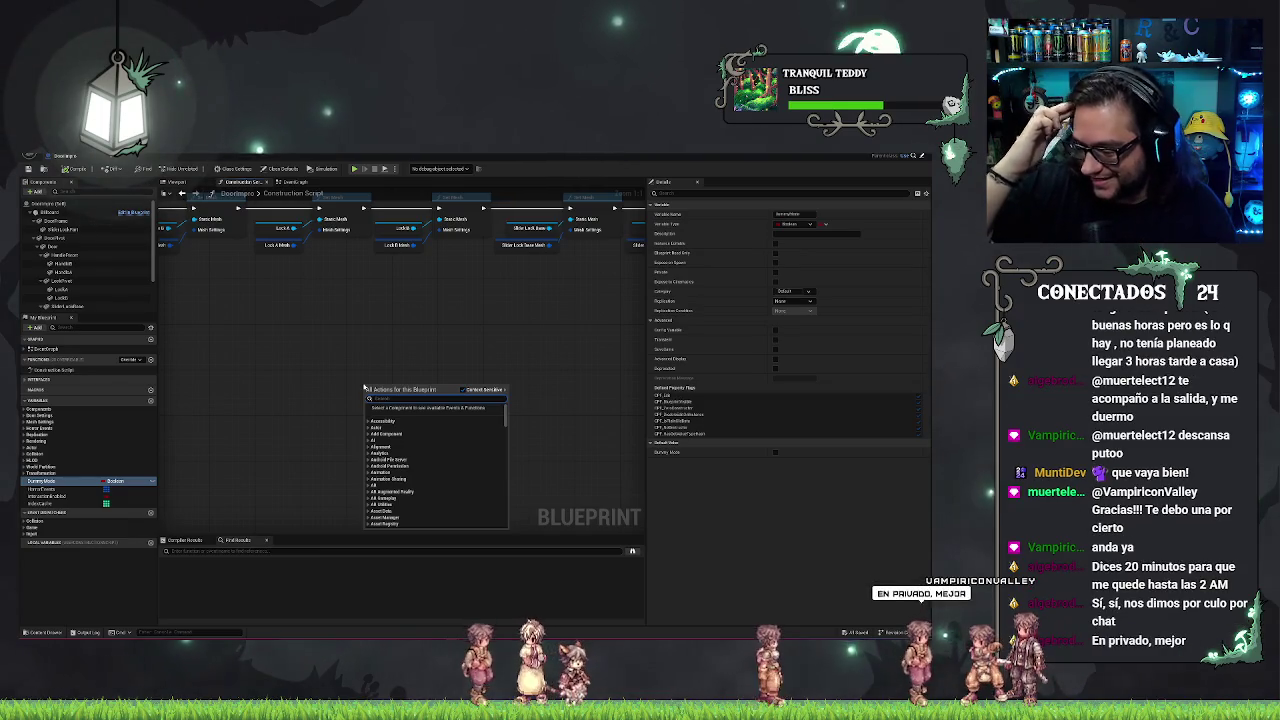
{"action": "left_click", "coordinate": [357, 317]}
{"action": "scroll", "coordinate": [357, 320], "scroll_direction": "down", "scroll_amount": 2}
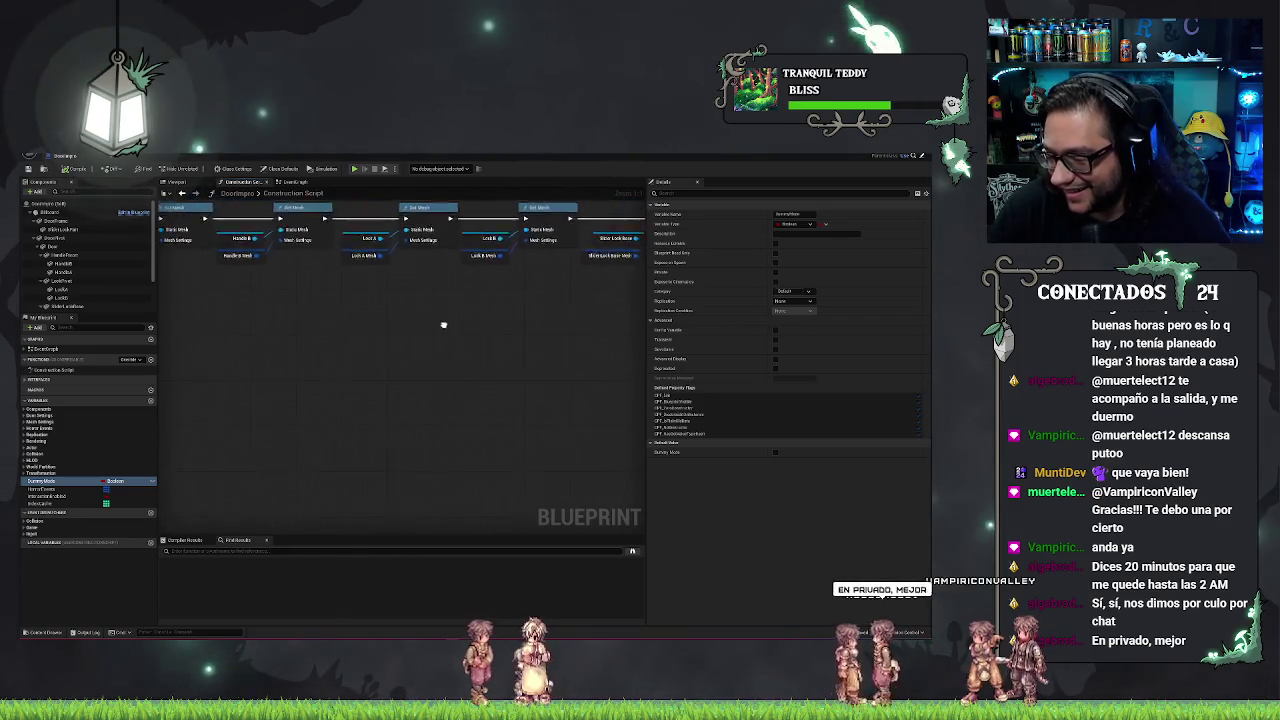
{"action": "scroll", "coordinate": [356, 342], "scroll_direction": "down", "scroll_amount": 4}
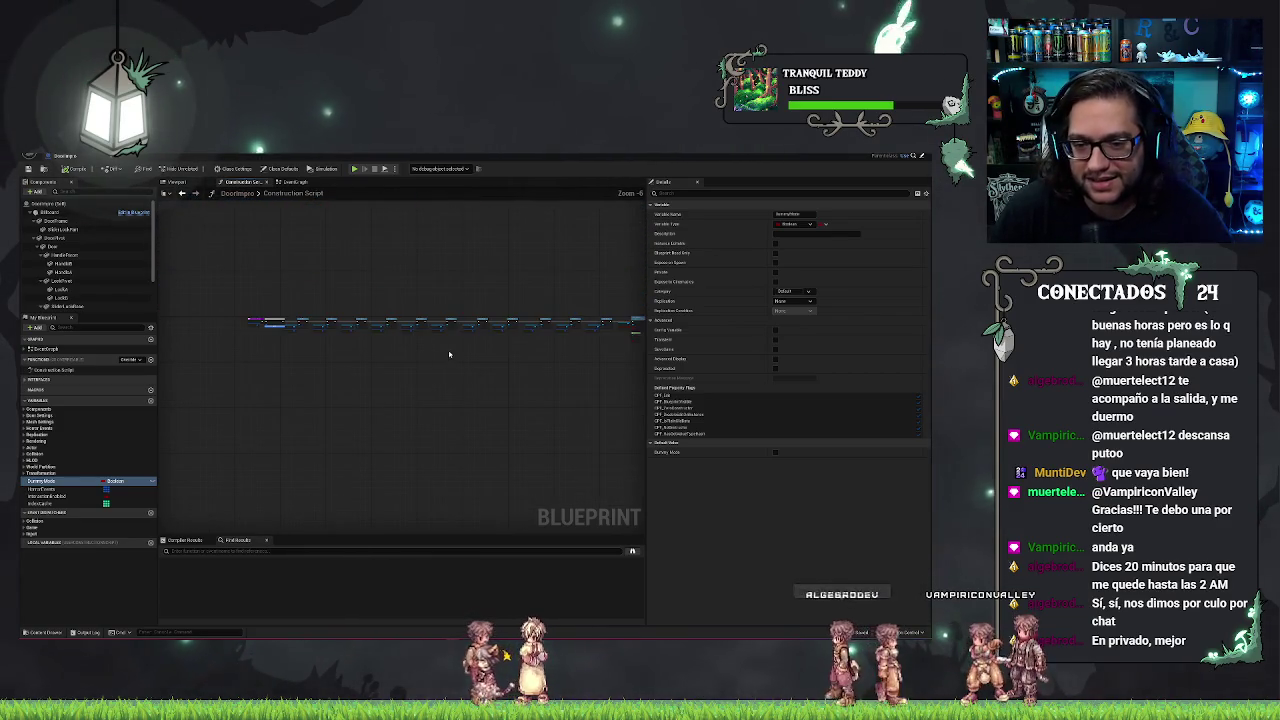
{"action": "scroll", "coordinate": [433, 390], "scroll_direction": "up", "scroll_amount": 5}
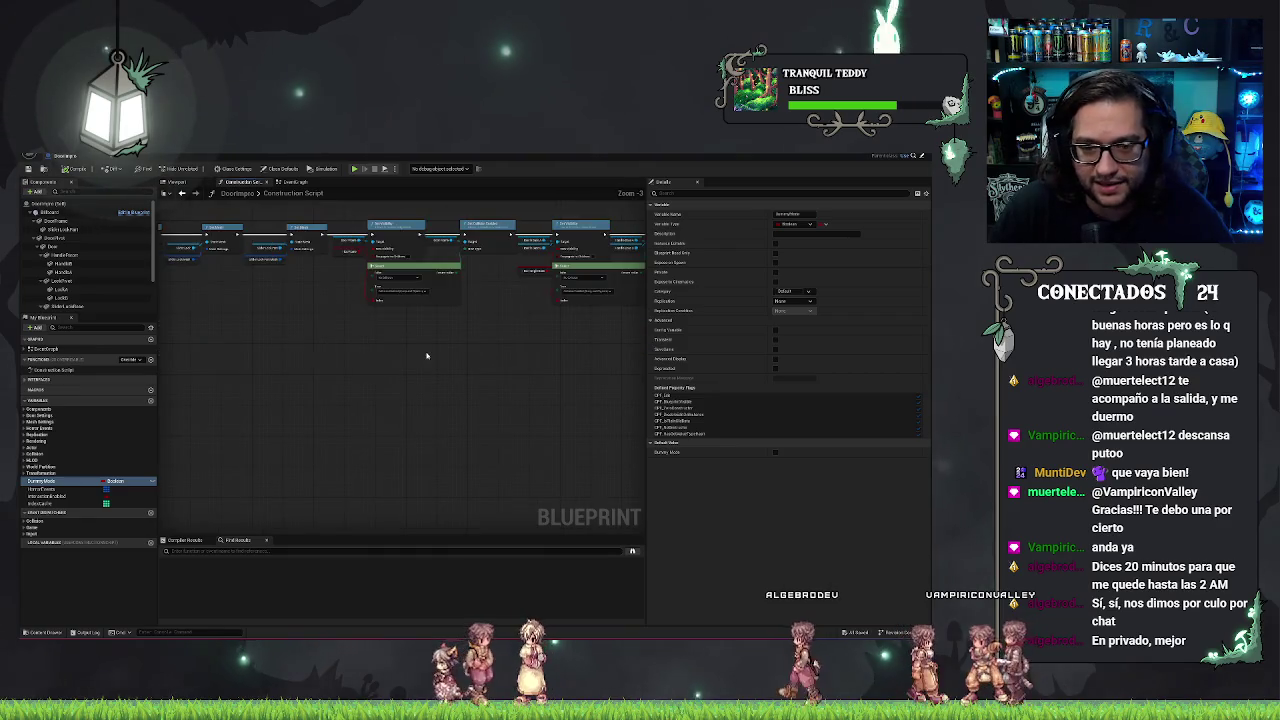
{"action": "scroll", "coordinate": [446, 419], "scroll_direction": "up", "scroll_amount": 3}
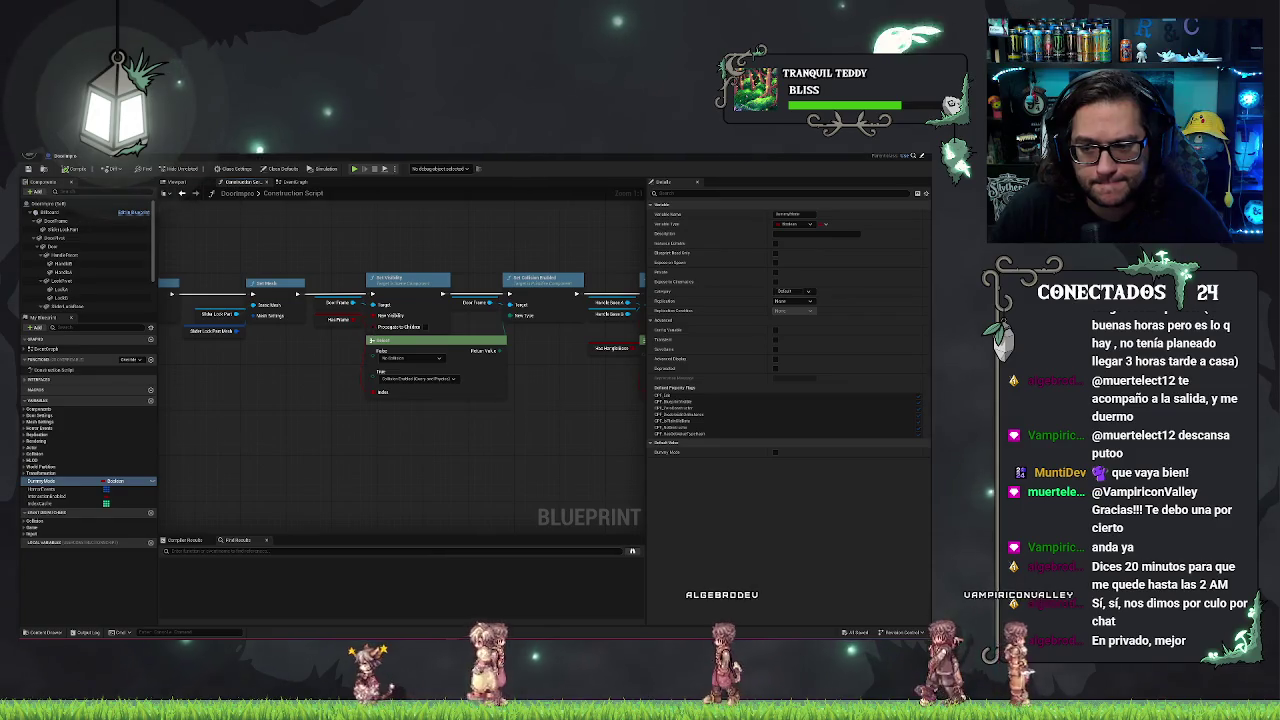
Pan back to the Set Mesh nodes and marquee-select the Set Visibility and Select group.
{"action": "left_click_drag", "start_coordinate": [411, 398], "coordinate": [373, 394]}
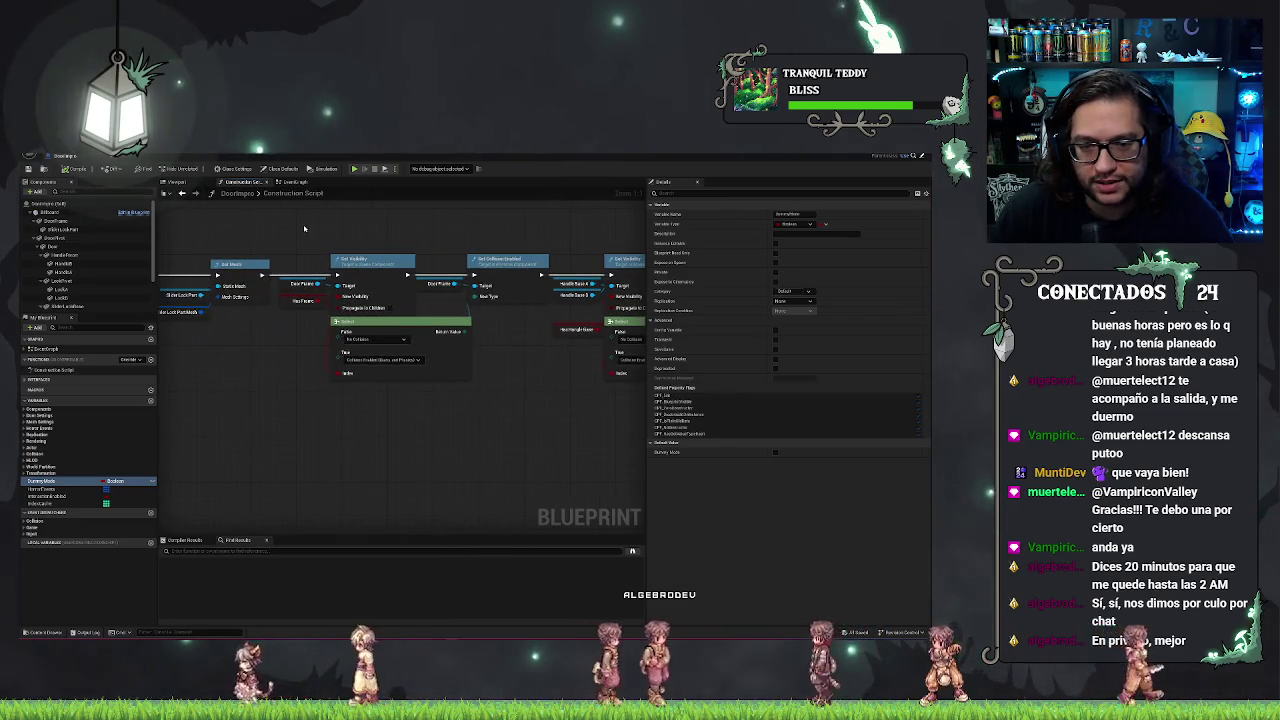
{"action": "left_click_drag", "start_coordinate": [260, 369], "coordinate": [410, 376]}
{"action": "left_click_drag", "start_coordinate": [303, 376], "coordinate": [483, 383]}
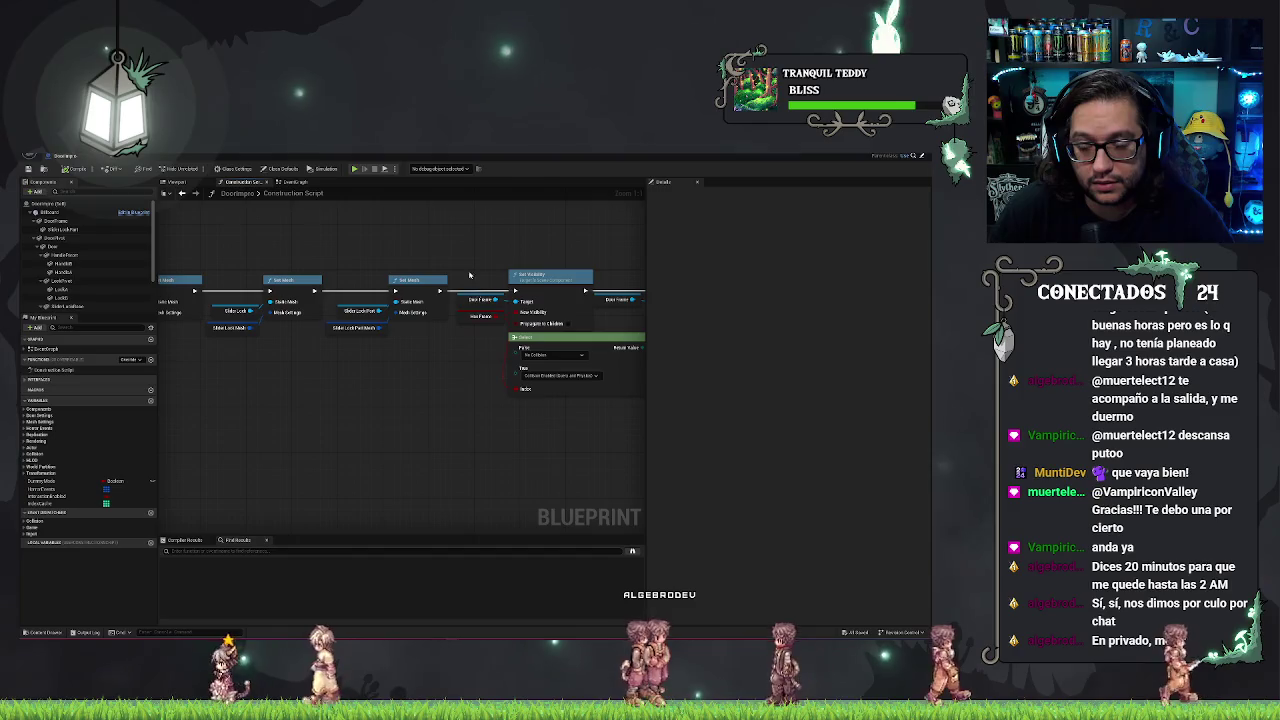
{"action": "mouse_move", "coordinate": [467, 248]}
{"action": "left_mouse_down"}
{"action": "mouse_move", "coordinate": [518, 421]}
{"action": "mouse_move", "coordinate": [451, 412]}
{"action": "left_mouse_up"}
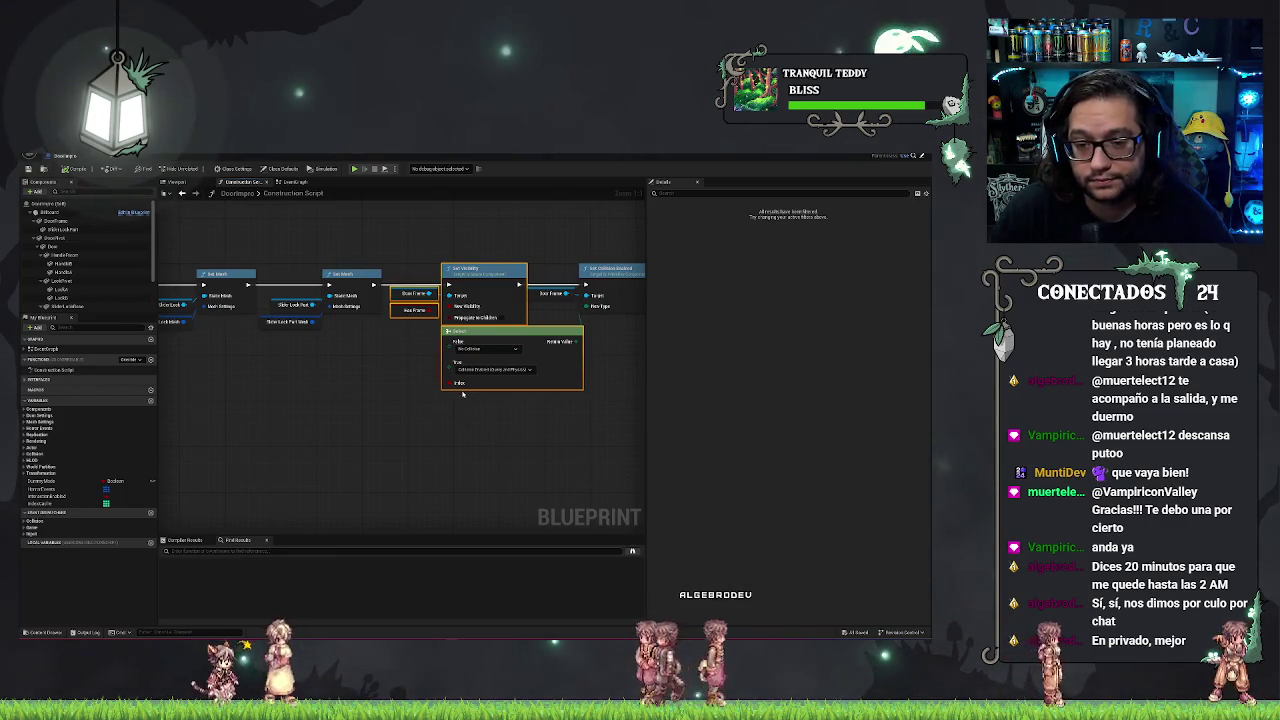
{"action": "left_click_drag", "start_coordinate": [455, 385], "coordinate": [404, 387]}
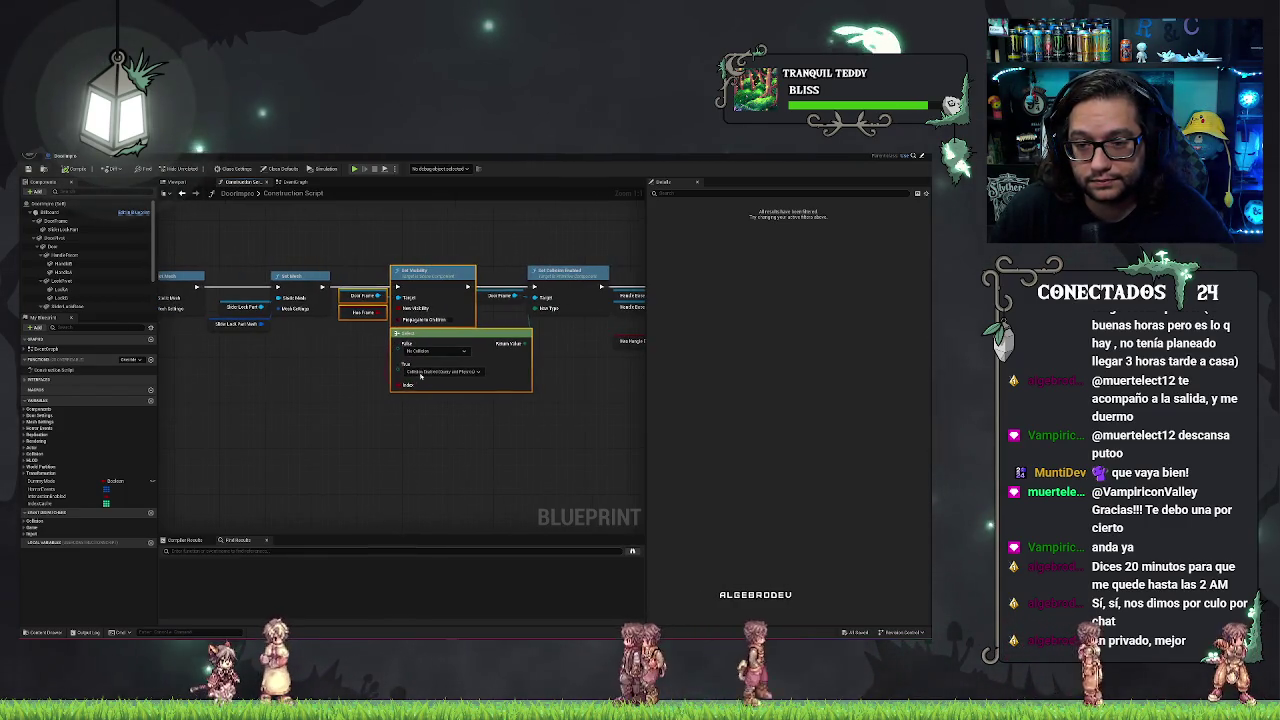
{"action": "left_click_drag", "start_coordinate": [355, 240], "coordinate": [538, 398]}
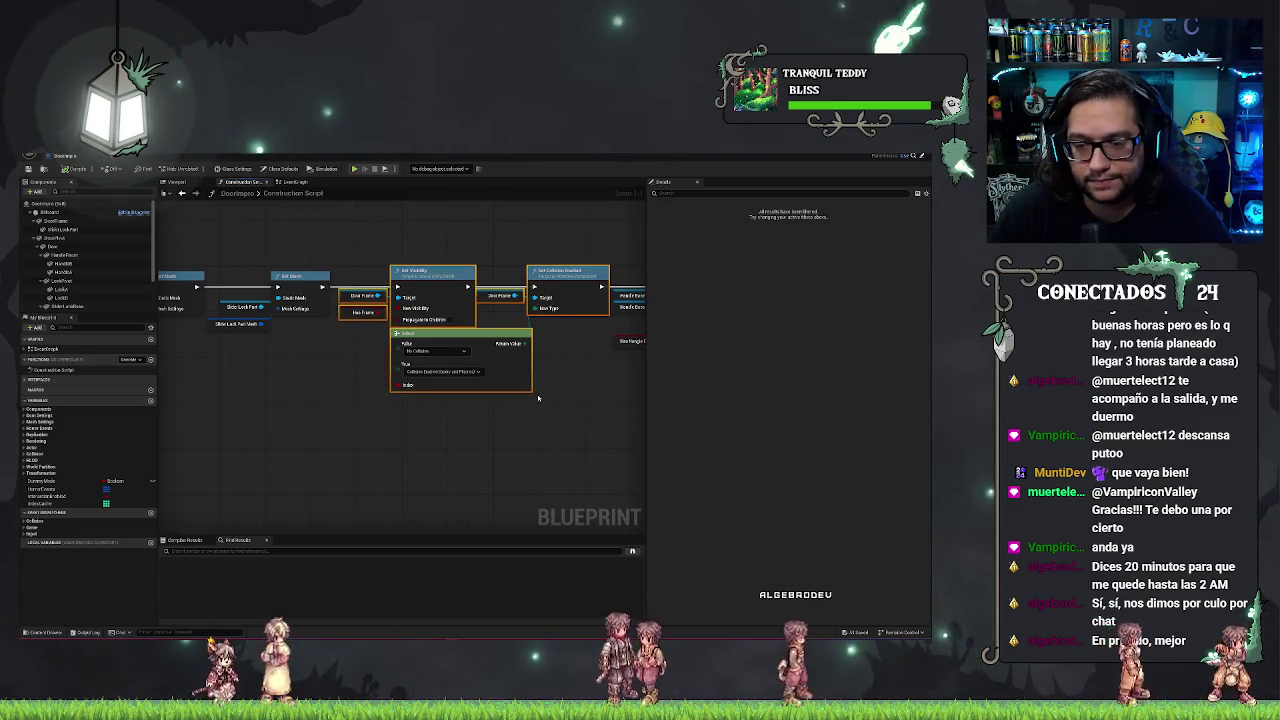
{"action": "left_click_drag", "start_coordinate": [396, 404], "coordinate": [597, 374]}
{"action": "scroll", "coordinate": [597, 374], "scroll_direction": "down", "scroll_amount": 1}
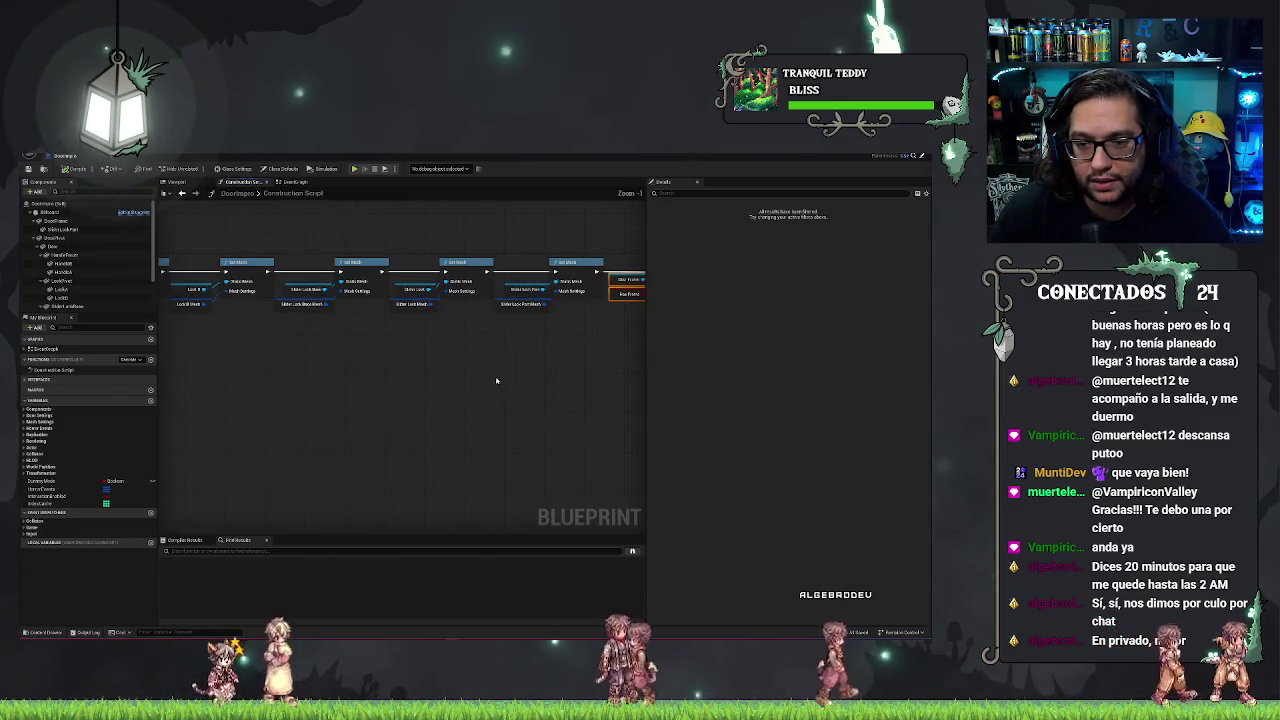
{"action": "left_click", "coordinate": [424, 369]}
Follow the script through Set Visibility, Set Collision and Play Rate nodes, then view the level.
{"action": "scroll", "coordinate": [423, 369], "scroll_direction": "down", "scroll_amount": 1}
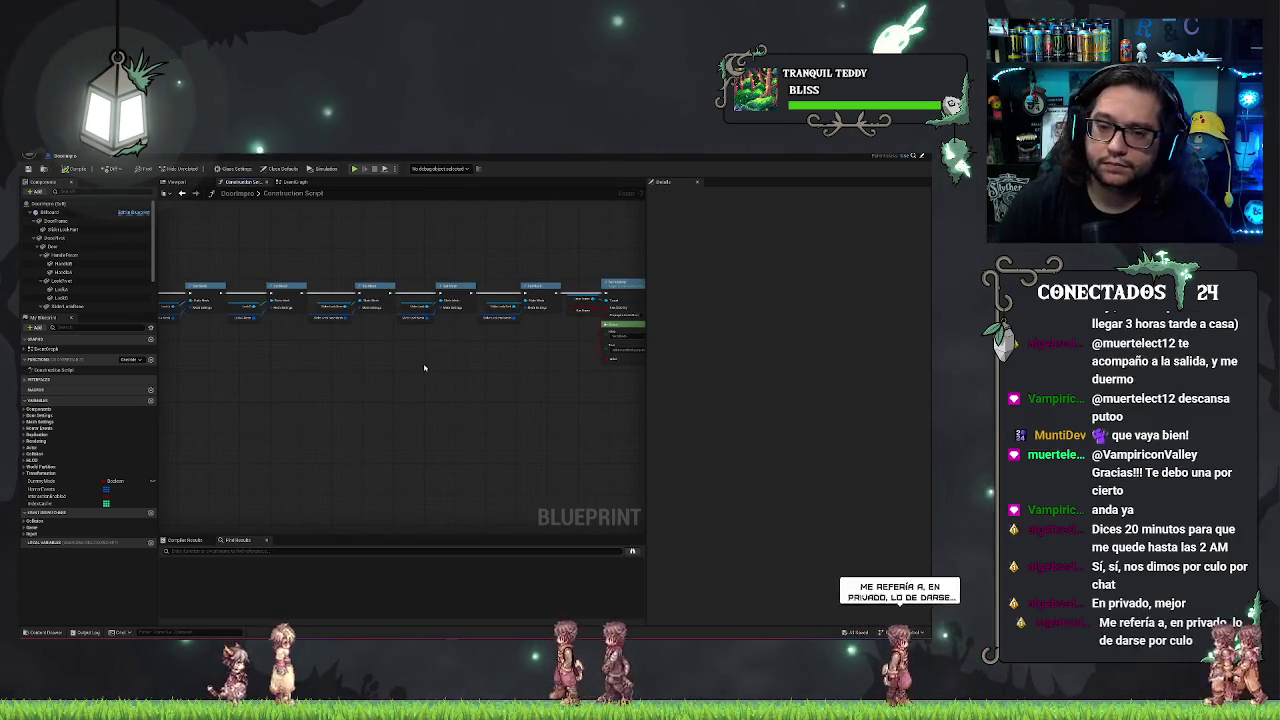
{"action": "left_click_drag", "start_coordinate": [424, 368], "coordinate": [282, 371]}
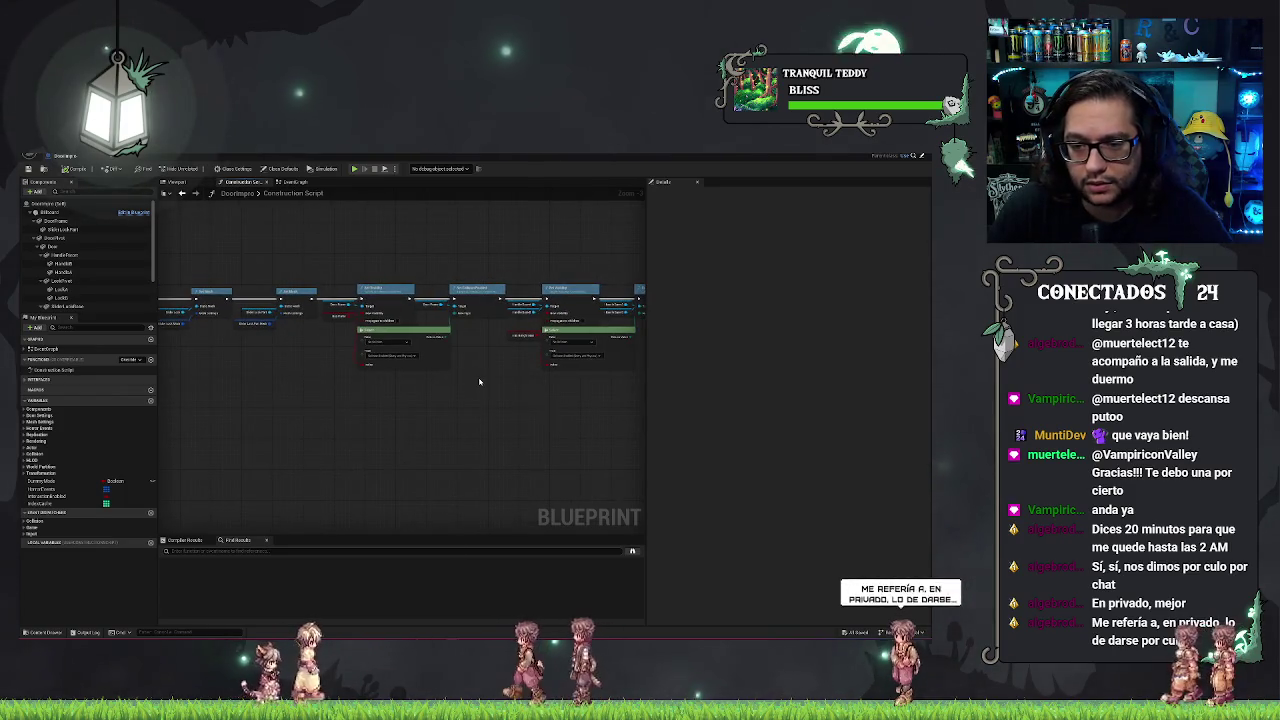
{"action": "scroll", "coordinate": [454, 374], "scroll_direction": "up", "scroll_amount": 2}
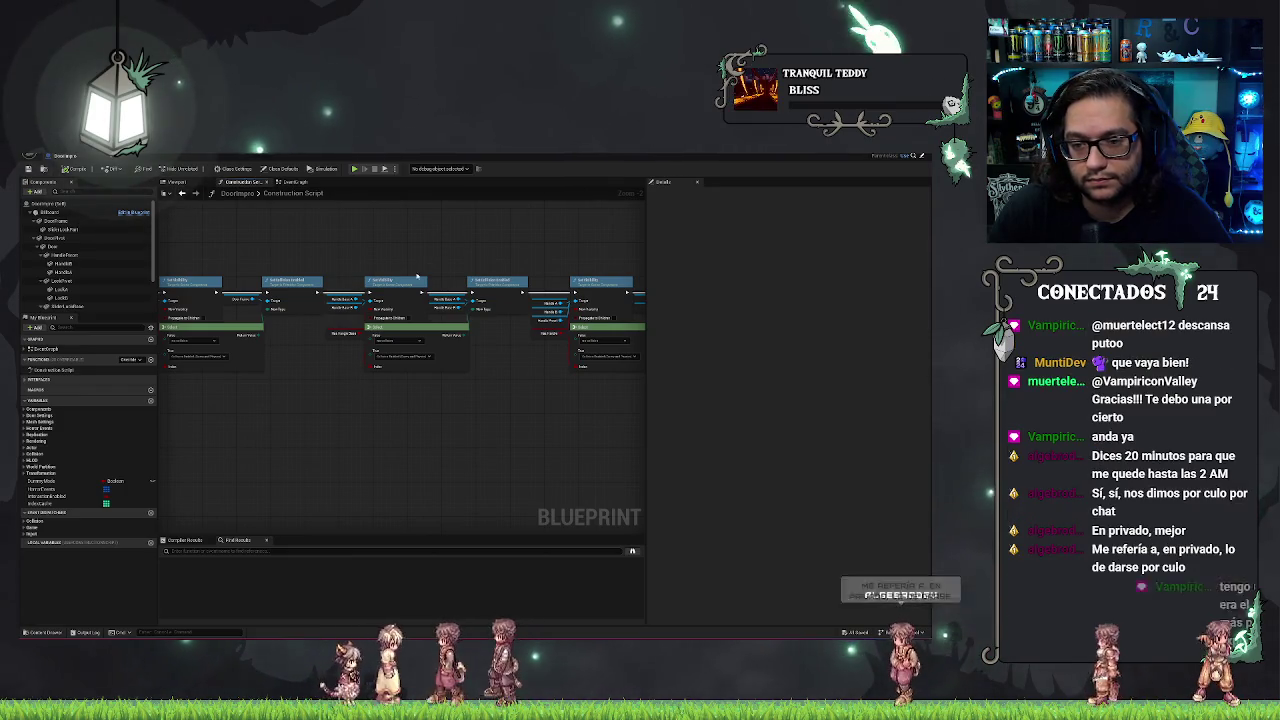
{"action": "left_click_drag", "start_coordinate": [563, 378], "coordinate": [400, 380]}
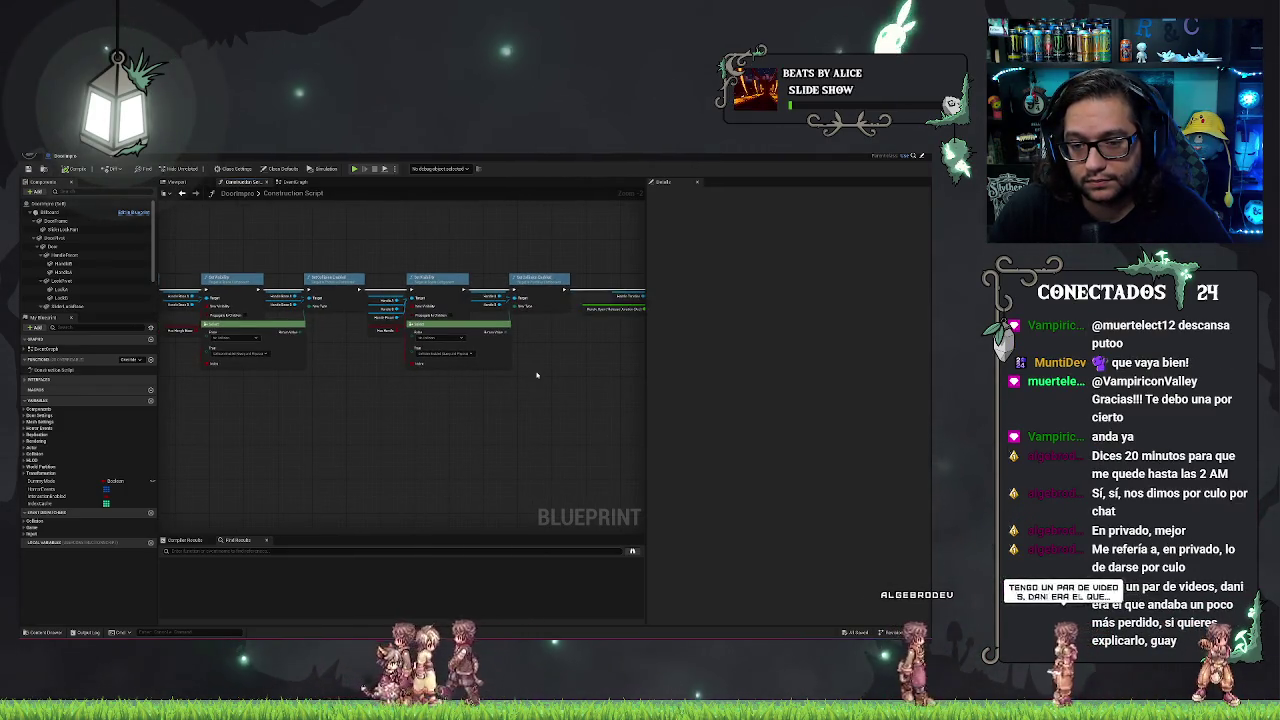
{"action": "left_click_drag", "start_coordinate": [566, 371], "coordinate": [349, 364]}
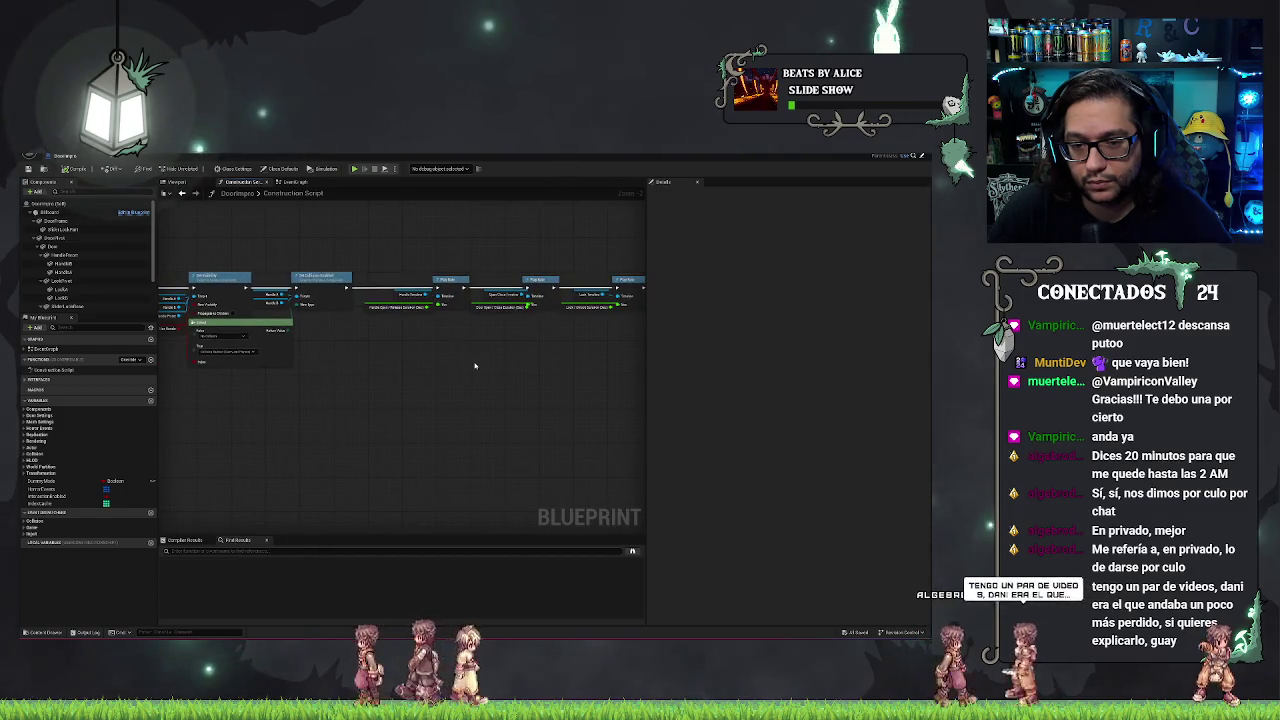
{"action": "left_click_drag", "start_coordinate": [560, 370], "coordinate": [330, 375]}
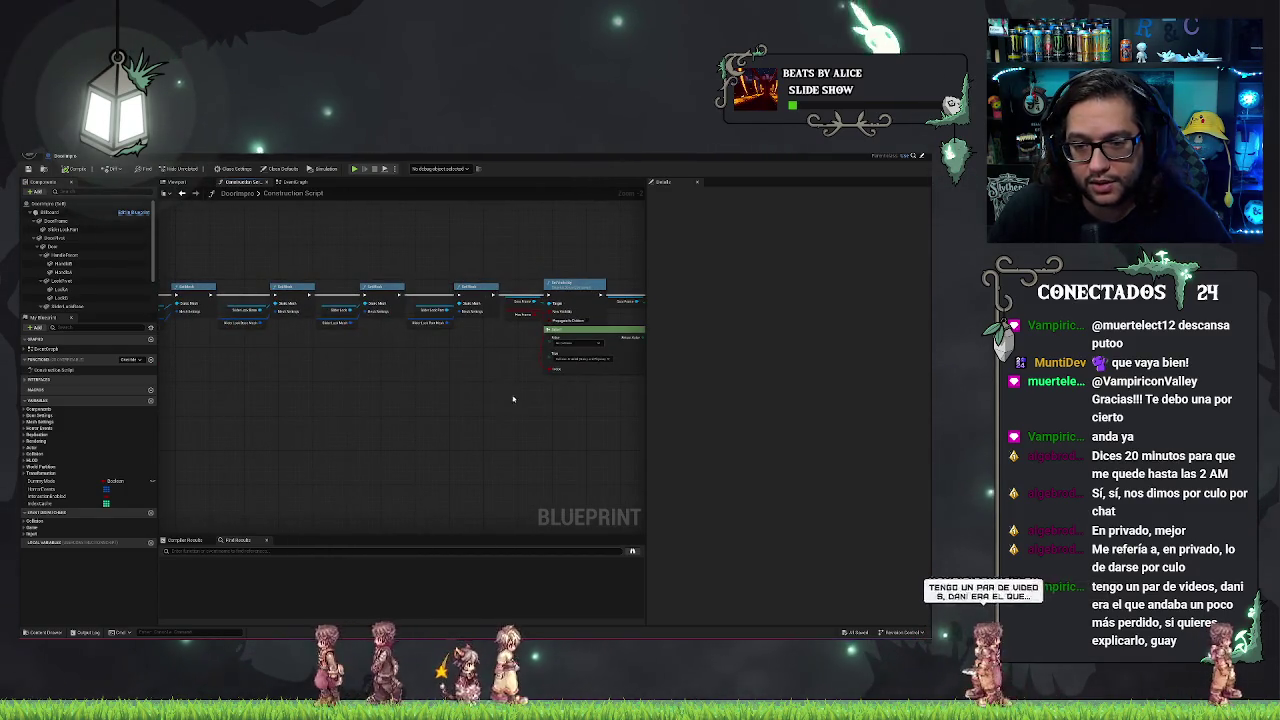
{"action": "left_click_drag", "start_coordinate": [560, 372], "coordinate": [330, 372]}
{"action": "left_click_drag", "start_coordinate": [534, 394], "coordinate": [238, 395]}
{"action": "mouse_move", "coordinate": [455, 390]}
{"action": "left_mouse_down"}
{"action": "mouse_move", "coordinate": [325, 388]}
{"action": "mouse_move", "coordinate": [640, 403]}
{"action": "mouse_move", "coordinate": [316, 368]}
{"action": "left_mouse_up"}
{"action": "mouse_move", "coordinate": [513, 377]}
{"action": "left_mouse_down"}
{"action": "mouse_move", "coordinate": [286, 364]}
{"action": "mouse_move", "coordinate": [475, 384]}
{"action": "mouse_move", "coordinate": [371, 382]}
{"action": "left_mouse_up"}
{"action": "left_click", "coordinate": [77, 157]}
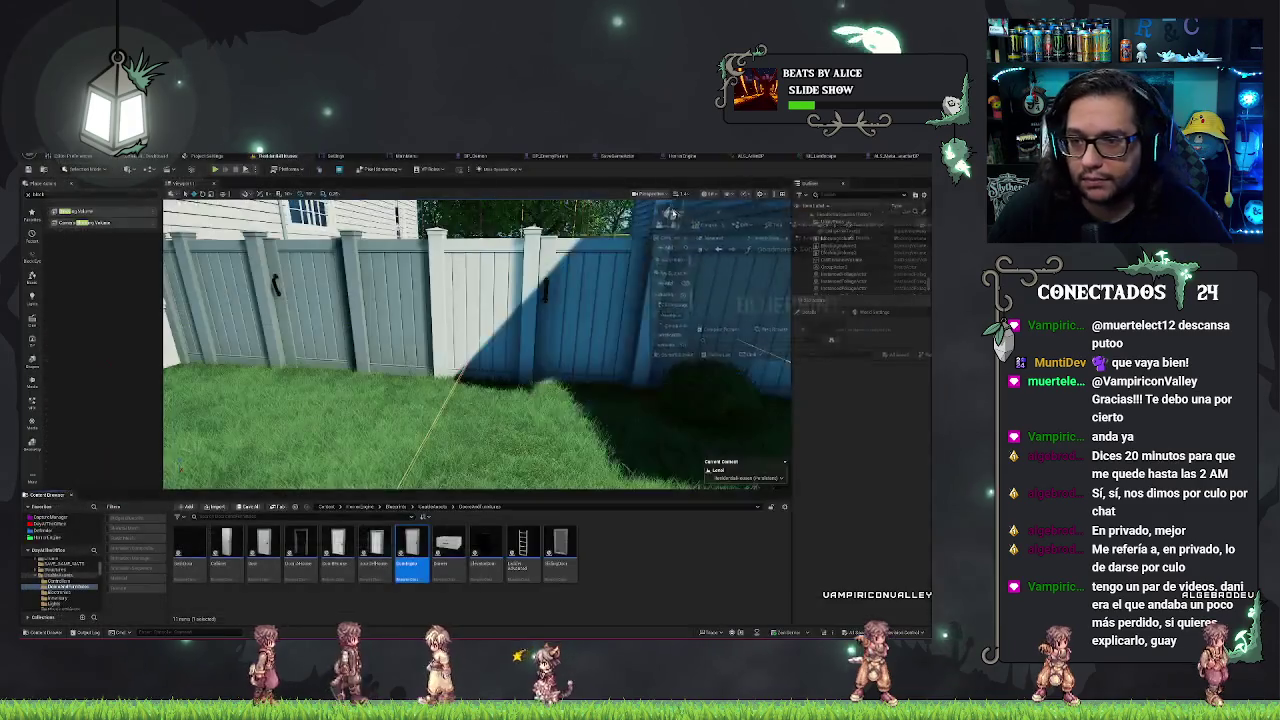
Select the DoorImpro door at the fence gate, tick Locked, and reopen its blueprint.
{"action": "left_click", "coordinate": [866, 157]}
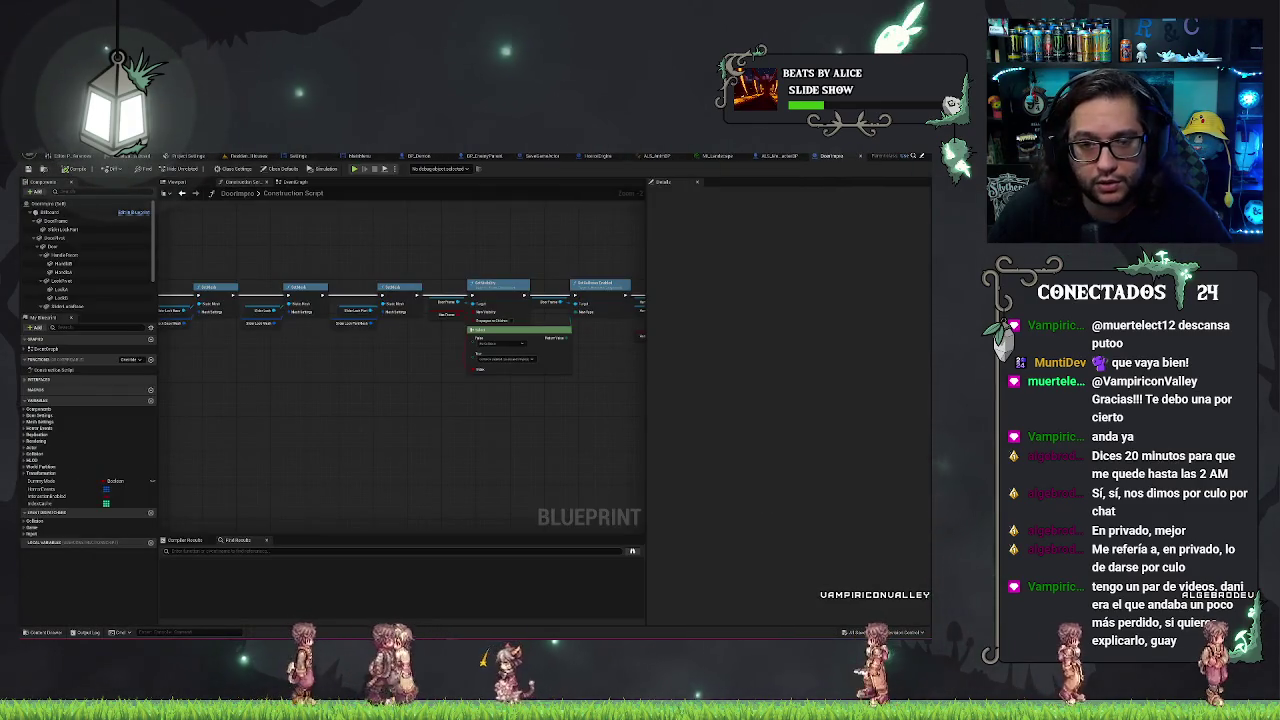
{"action": "left_click", "coordinate": [242, 157]}
{"action": "left_click_drag", "start_coordinate": [553, 316], "coordinate": [405, 437]}
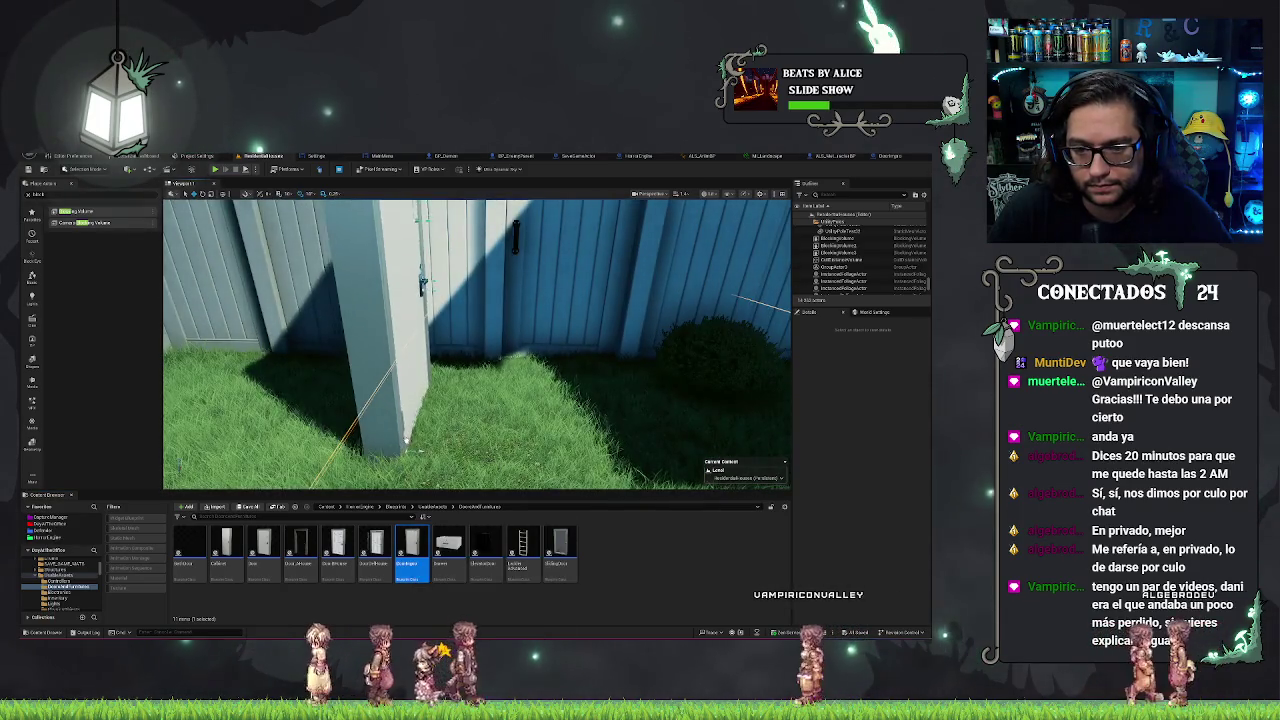
{"action": "left_click", "coordinate": [405, 437]}
{"action": "key", "text": "f"}
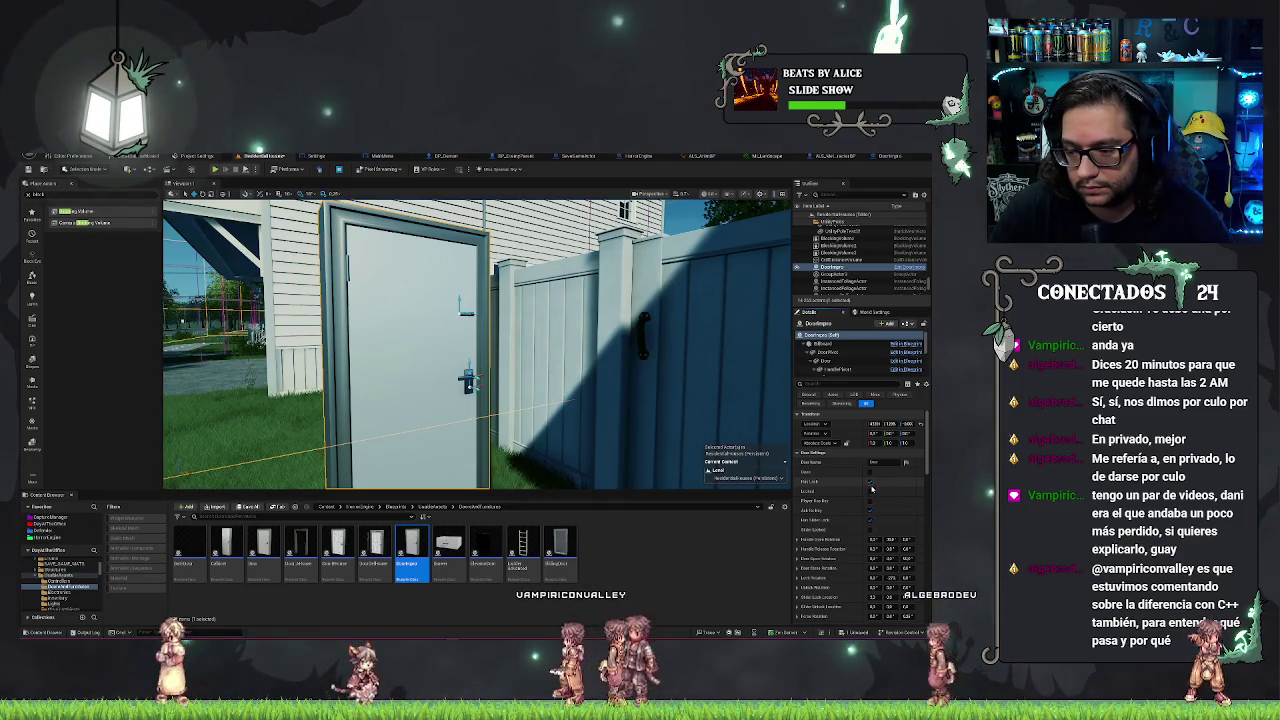
{"action": "left_click", "coordinate": [870, 492]}
{"action": "left_click", "coordinate": [870, 484]}
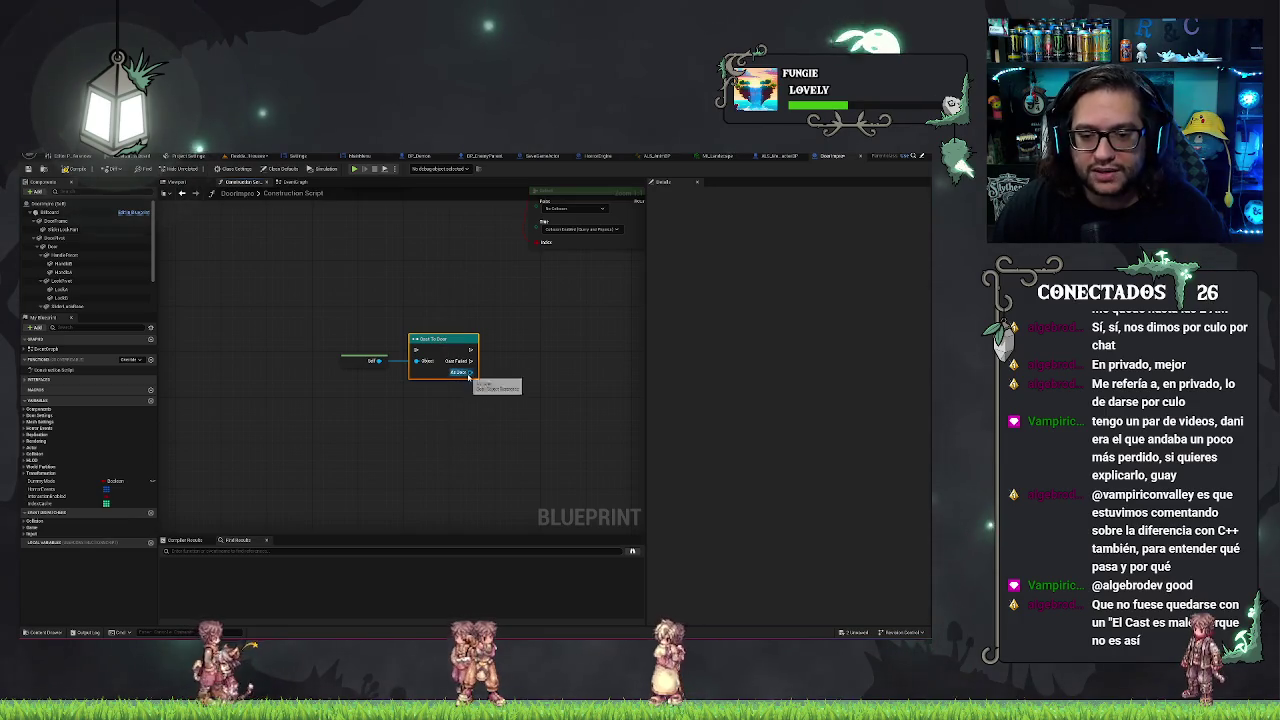
Create an Open Door node from the As Door pin via 'open do', then select it with Cast To Door.
{"action": "left_click_drag", "start_coordinate": [469, 373], "coordinate": [511, 386]}
{"action": "type", "text": "open do"}
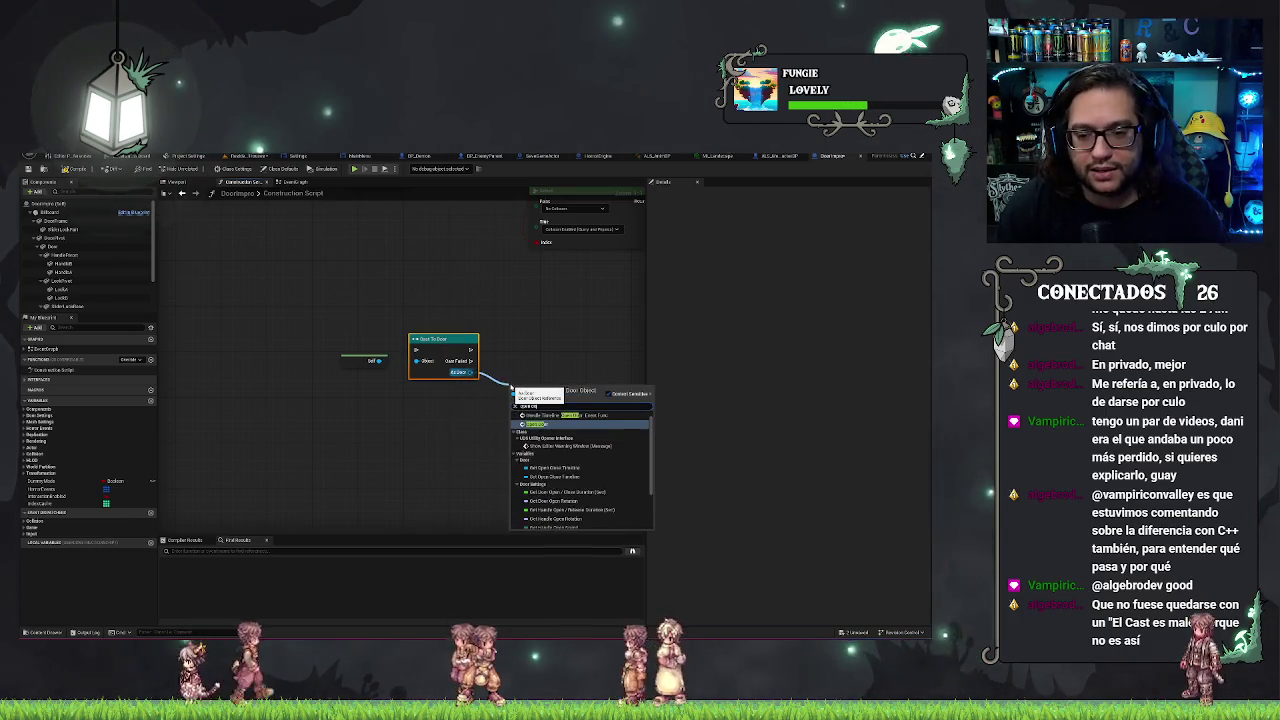
{"action": "key", "text": "Return"}
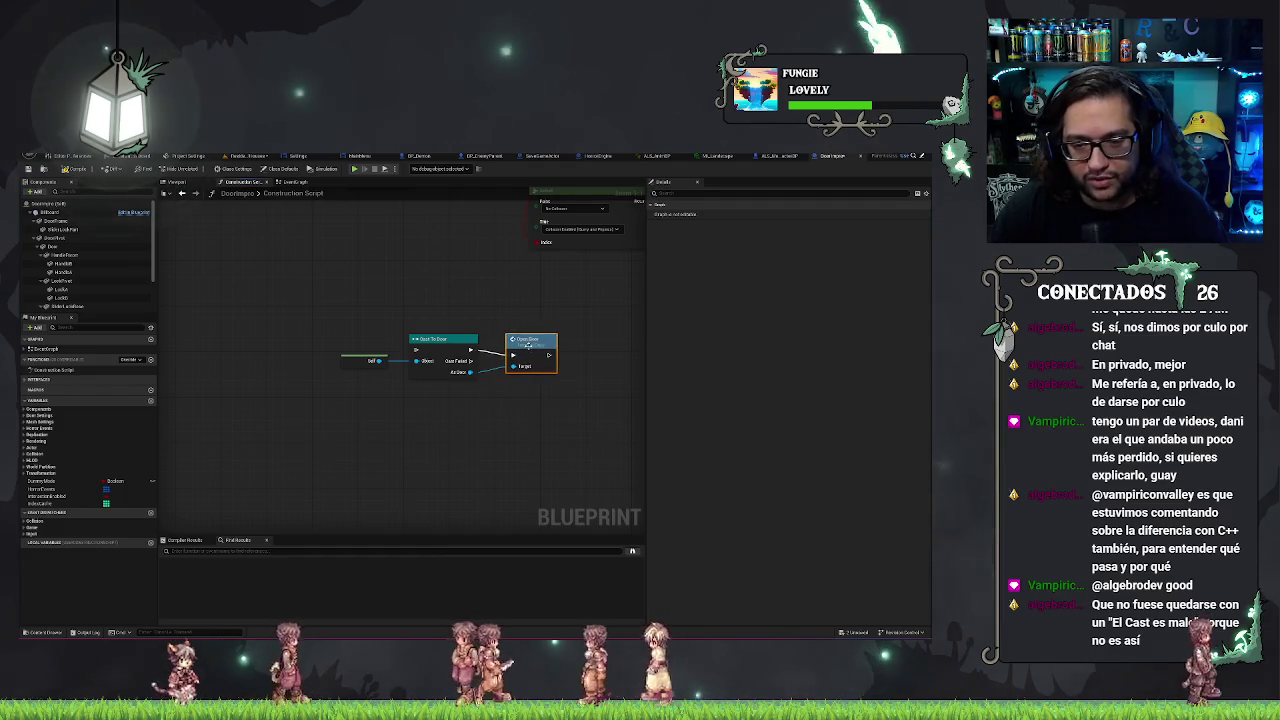
{"action": "left_click", "coordinate": [565, 428]}
{"action": "mouse_move", "coordinate": [331, 300]}
{"action": "left_mouse_down"}
{"action": "mouse_move", "coordinate": [586, 371]}
{"action": "mouse_move", "coordinate": [563, 371]}
{"action": "mouse_move", "coordinate": [523, 417]}
{"action": "left_mouse_up"}
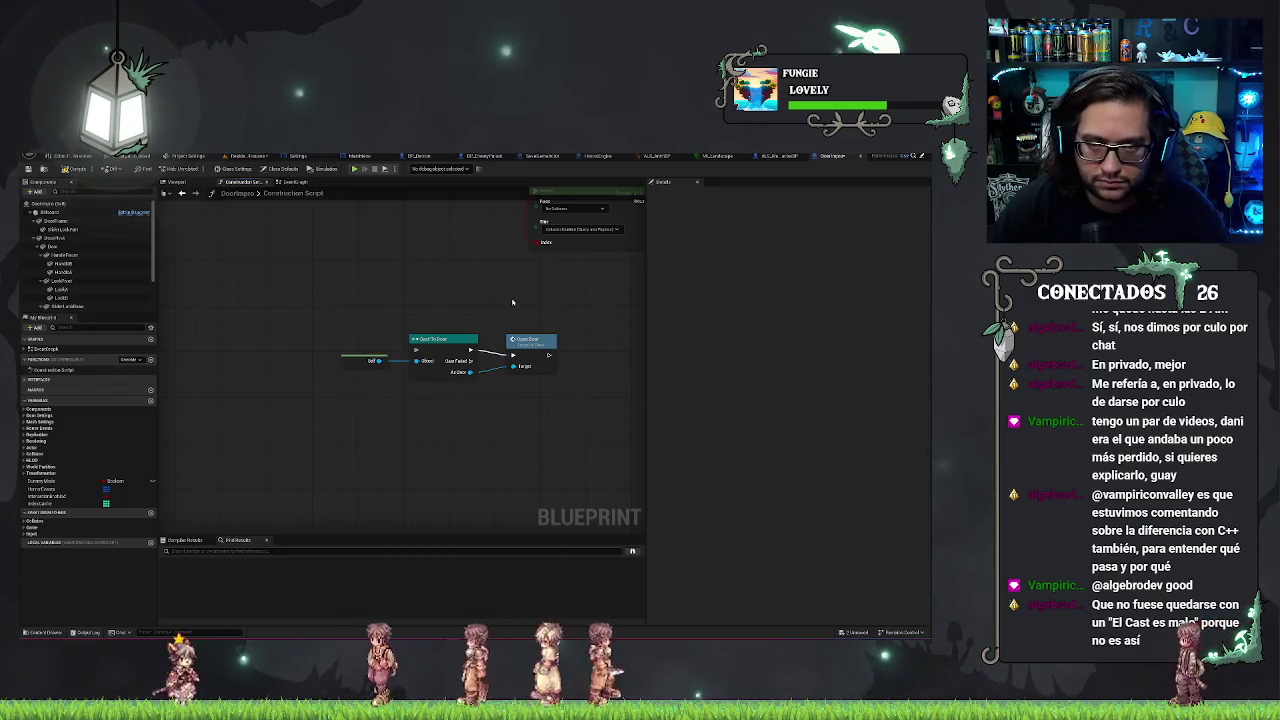